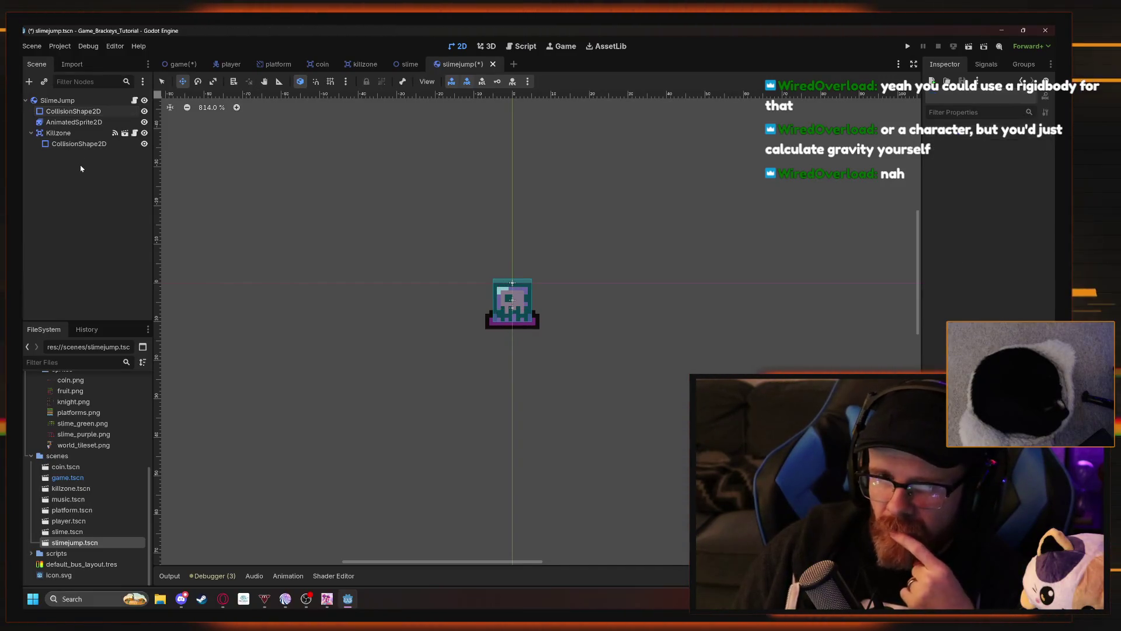
- Select the SlimeJump root node and bring up its slimejump.gd script
{"action": "left_click", "coordinate": [93, 169]}
{"action": "left_click", "coordinate": [68, 103]}
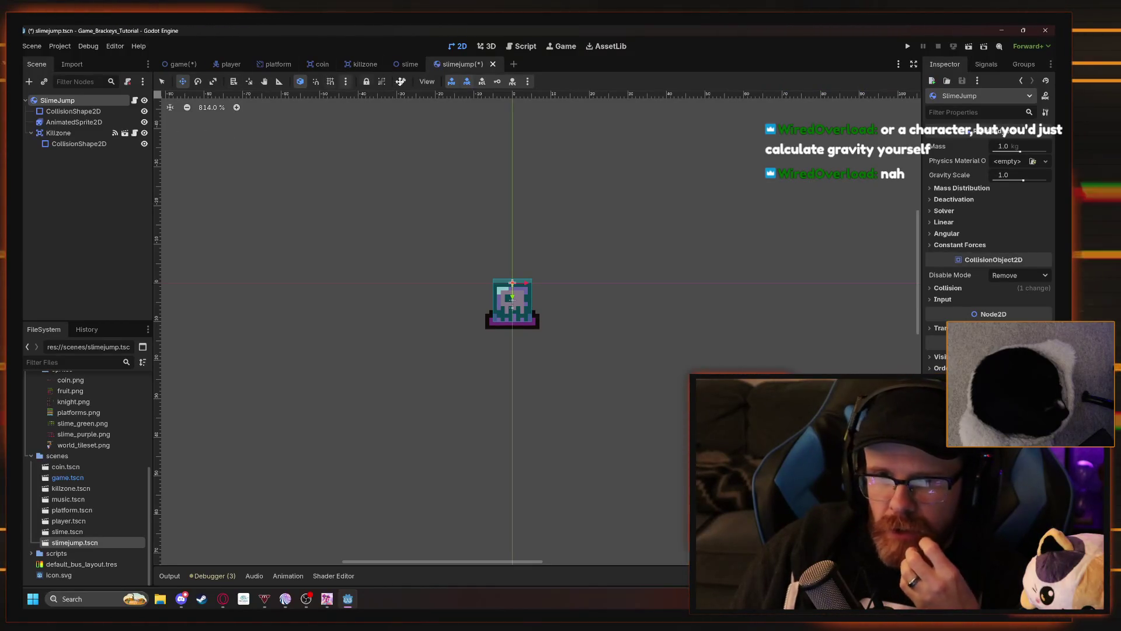
{"action": "left_click", "coordinate": [525, 47]}
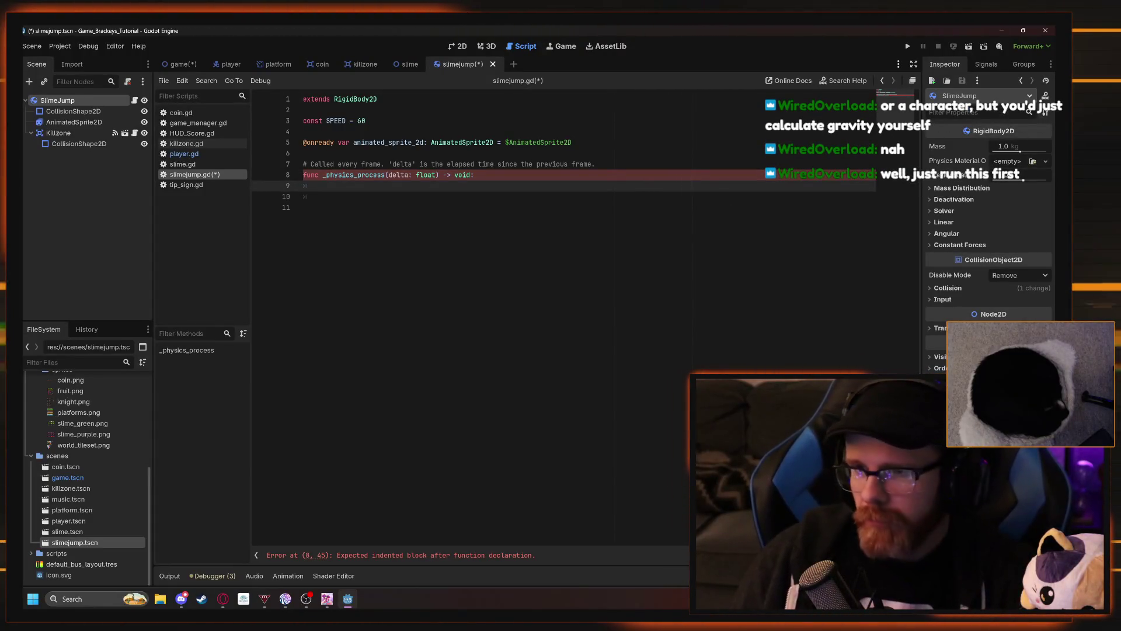
- Run the project, hit the line 8 parser error, and close the debug game window
{"action": "left_click", "coordinate": [908, 47]}
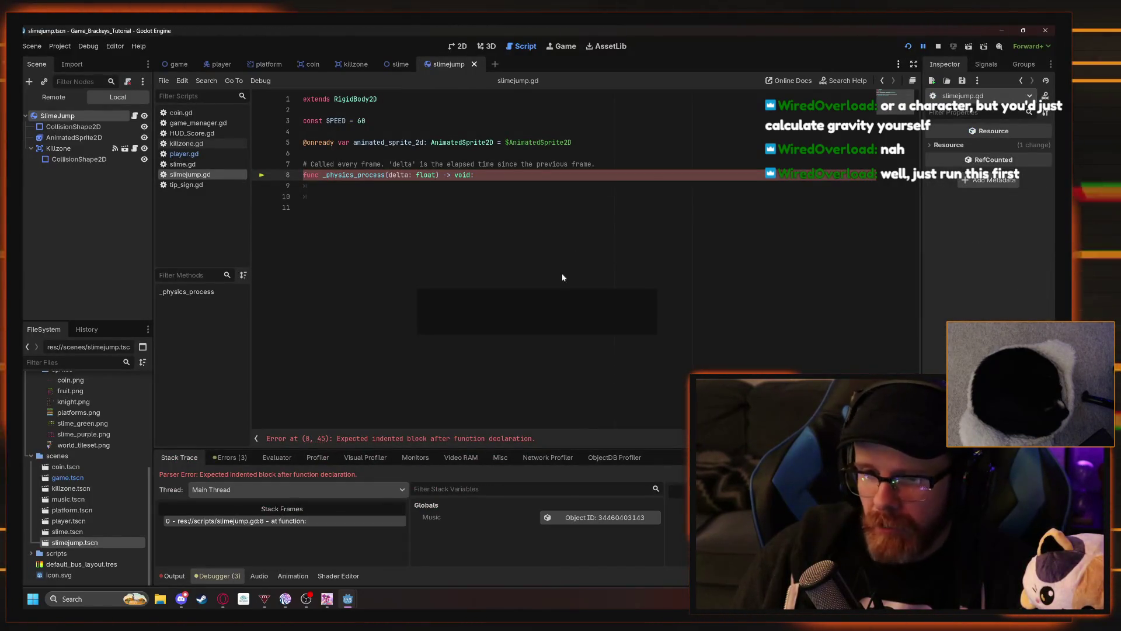
{"action": "key", "text": "F5"}
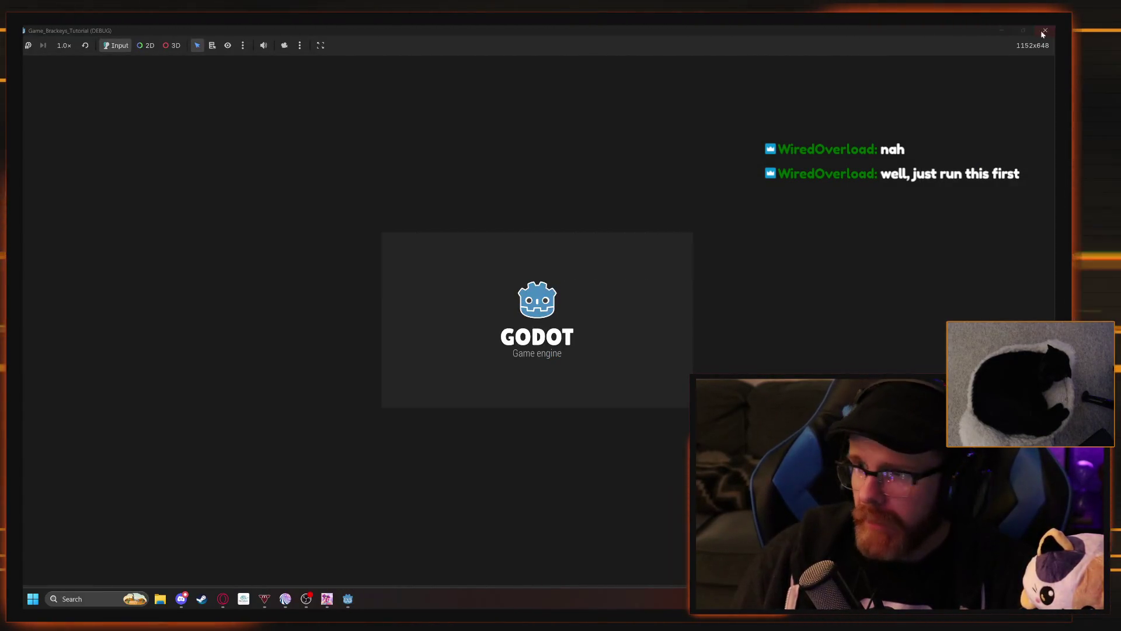
{"action": "left_click", "coordinate": [1044, 31]}
{"action": "mouse_move", "coordinate": [525, 30]}
{"action": "left_mouse_down"}
{"action": "mouse_move", "coordinate": [642, 45]}
{"action": "mouse_move", "coordinate": [560, 3]}
{"action": "left_mouse_up"}
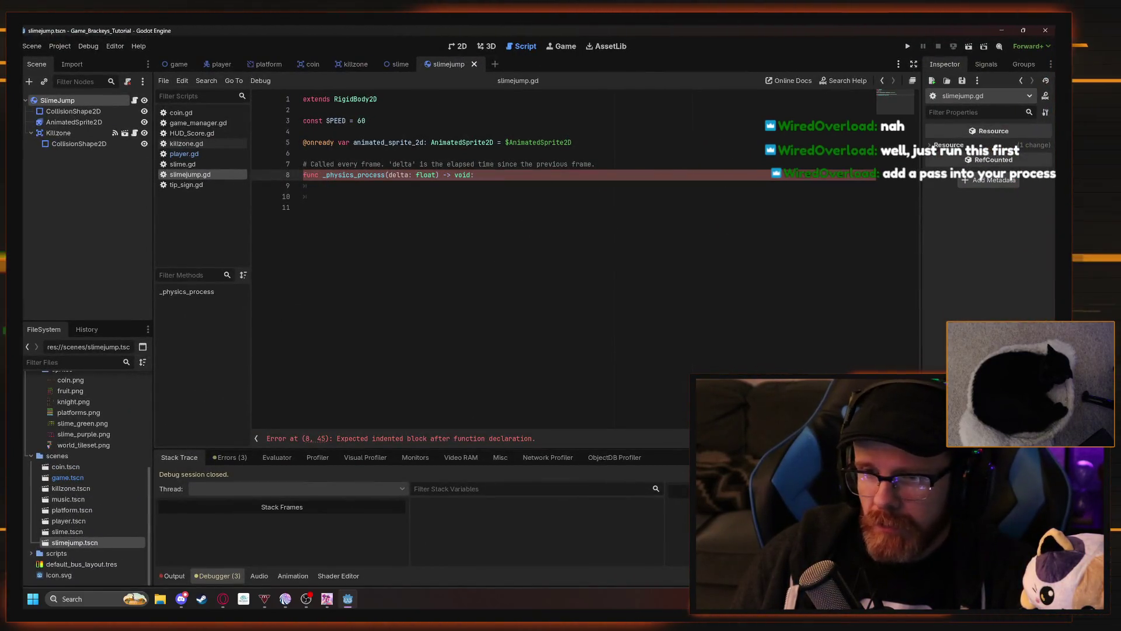
- Add a pass placeholder inside the empty _physics_process of slimejump.gd
{"action": "left_click", "coordinate": [408, 207]}
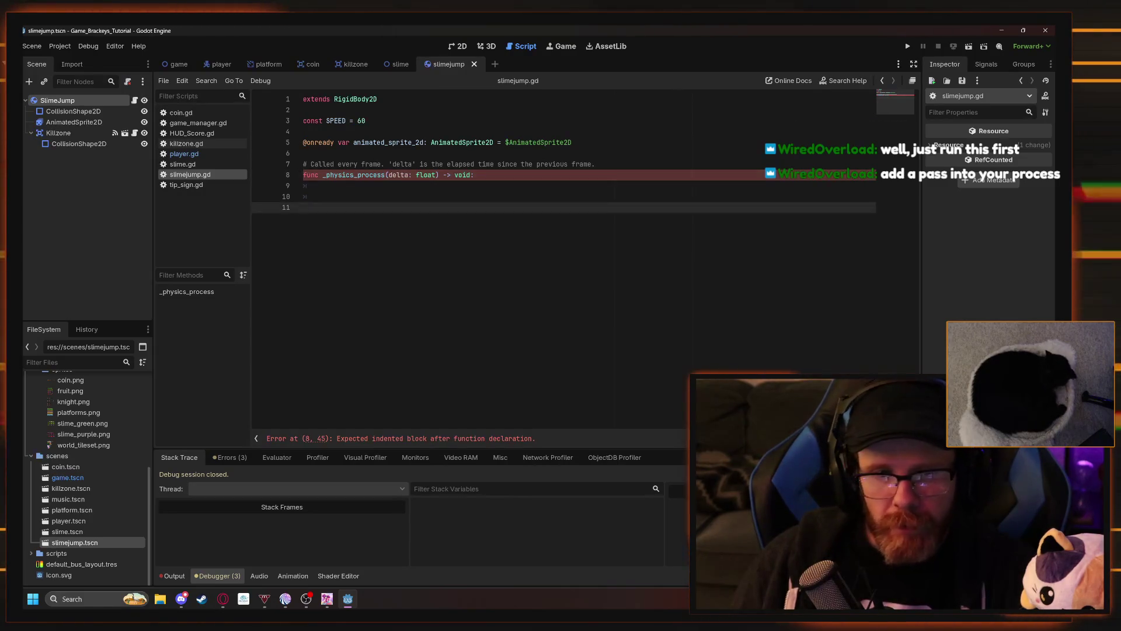
{"action": "left_click", "coordinate": [318, 185]}
{"action": "type", "text": "pass"}
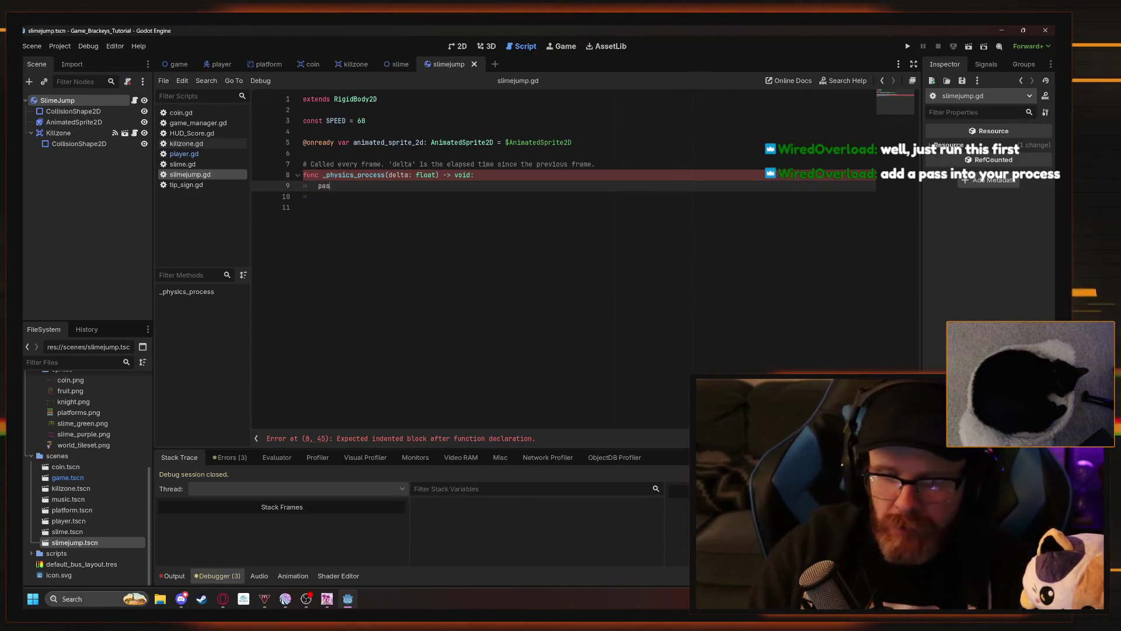
{"action": "left_click", "coordinate": [408, 207]}
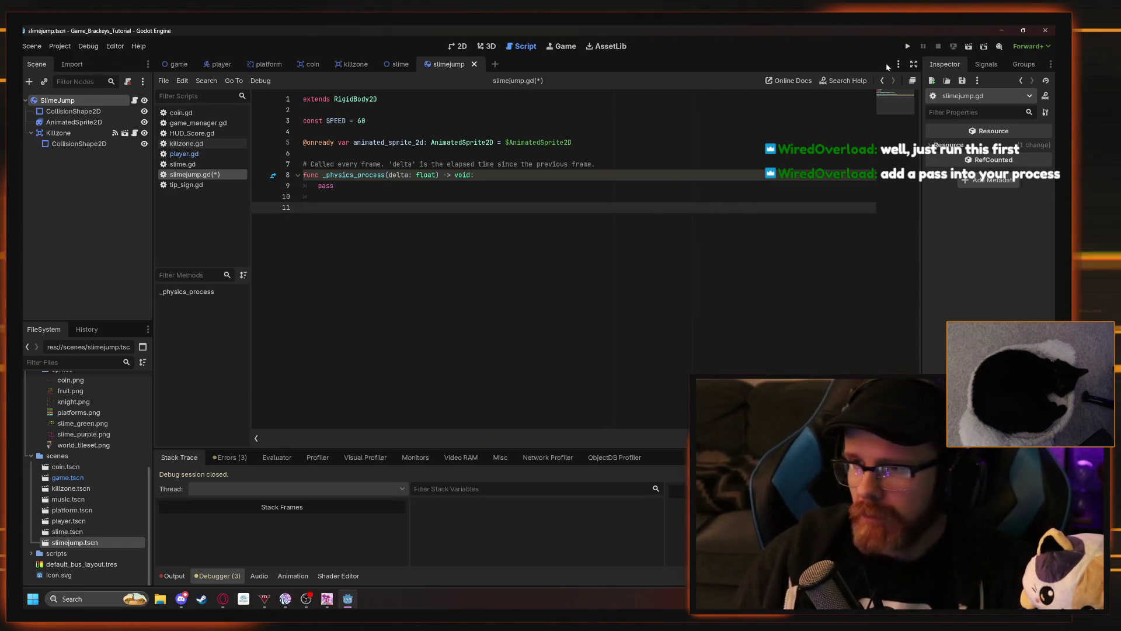
{"action": "key", "text": "ctrl+a"}
- Playtest the level, running the knight right to Score 2, then close the game
{"action": "key", "text": "F5"}
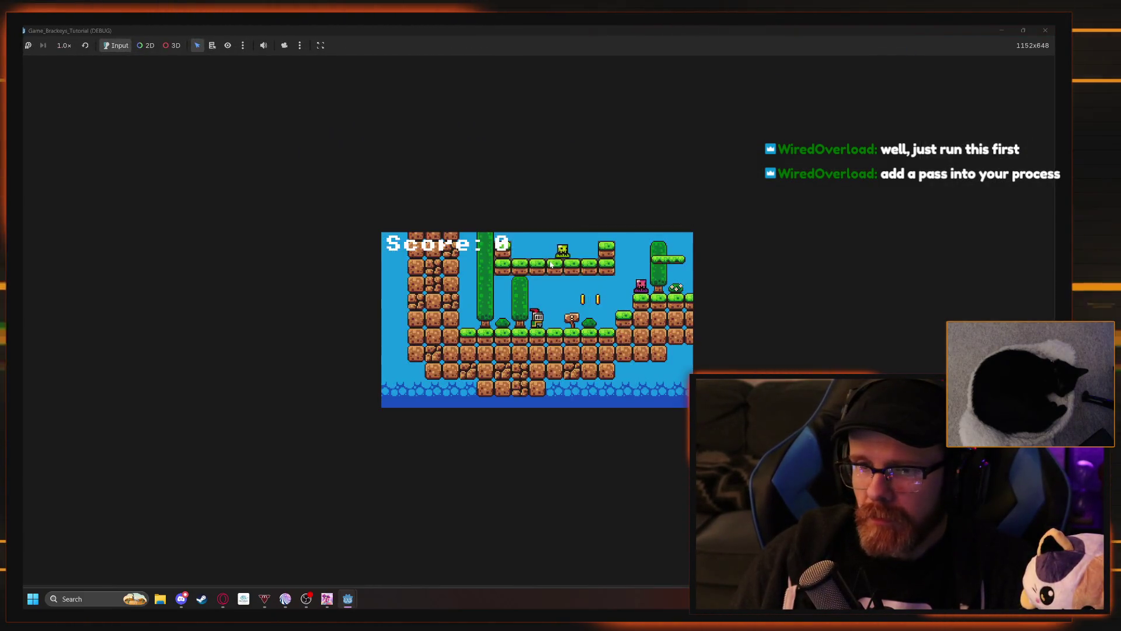
{"action": "key", "text": "d"}
{"action": "key", "text": "space"}
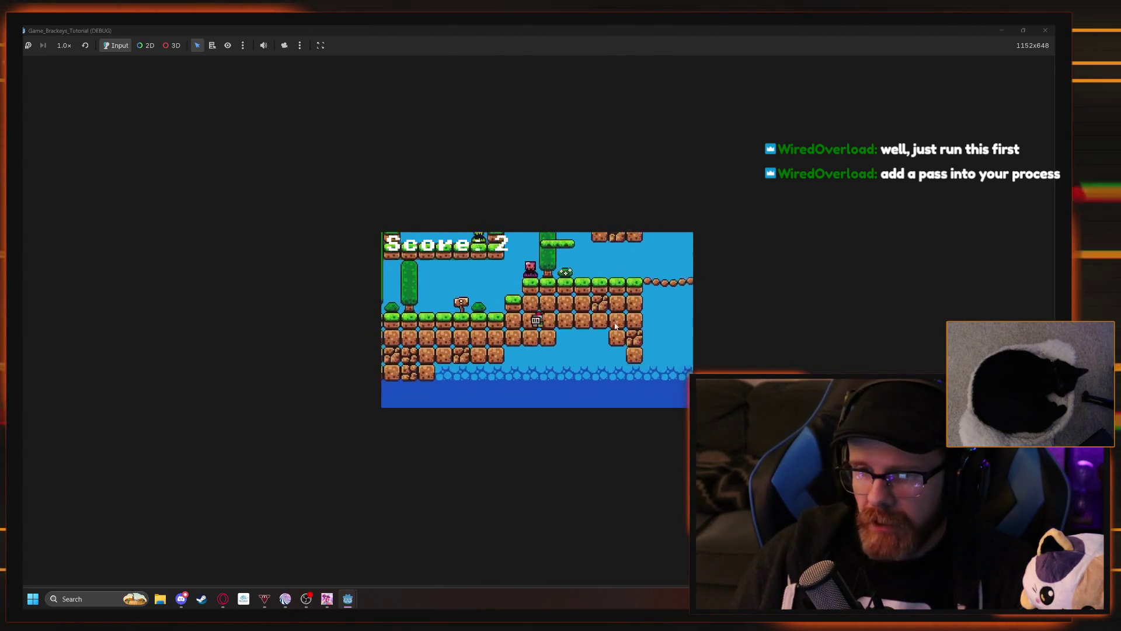
{"action": "key", "text": "d"}
{"action": "key", "text": "space"}
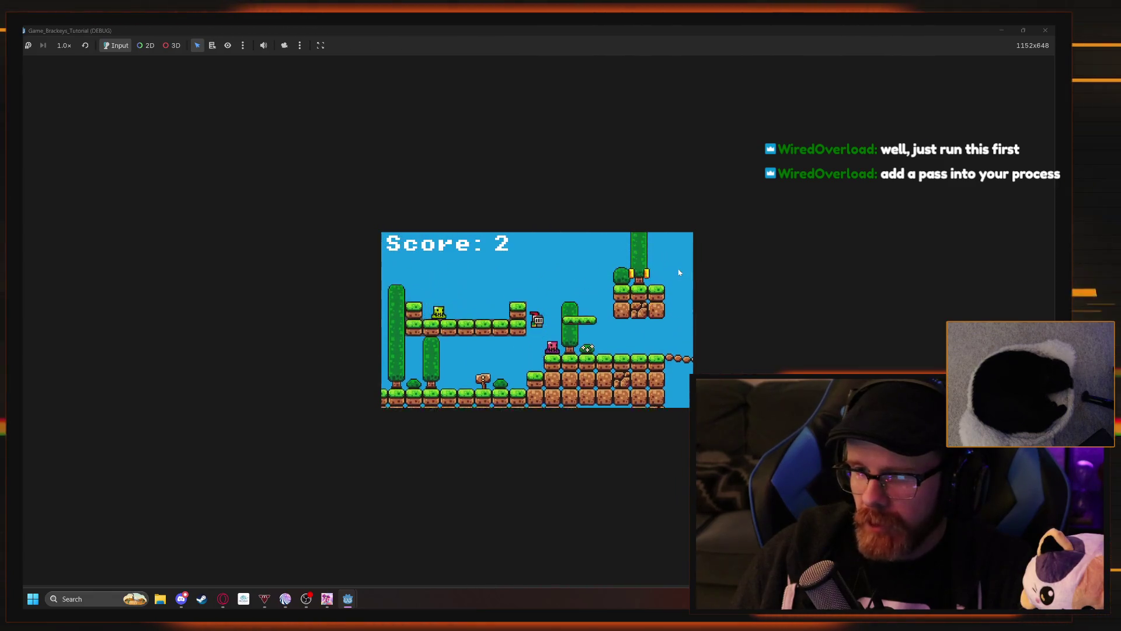
{"action": "key", "text": "d"}
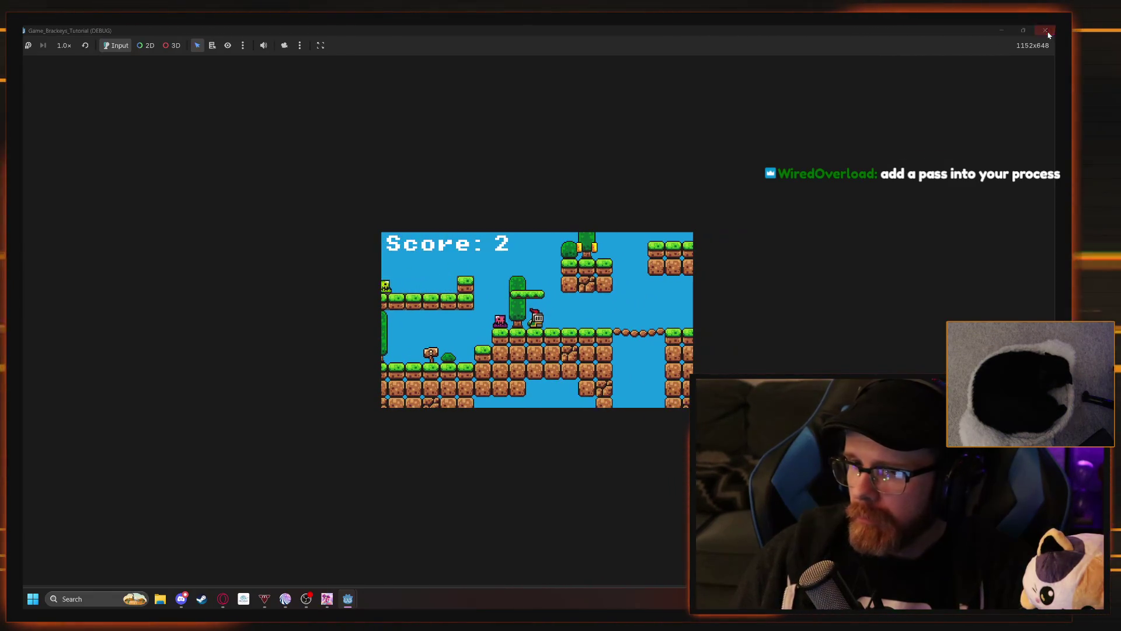
{"action": "left_click", "coordinate": [1048, 35]}
{"action": "left_click", "coordinate": [318, 186]}
- Delete pass and the stray typed text from line 9, then select SlimeJump
{"action": "type", "text": "pass"}
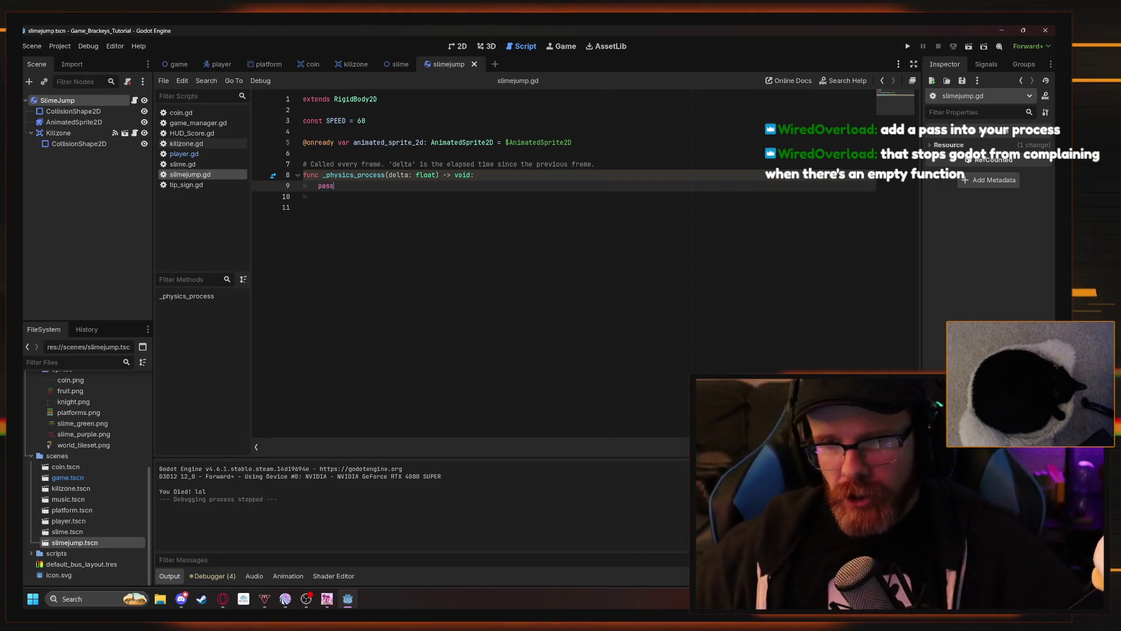
{"action": "key", "text": "BackSpace"}
{"action": "key", "text": "BackSpace"}
{"action": "key", "text": "BackSpace"}
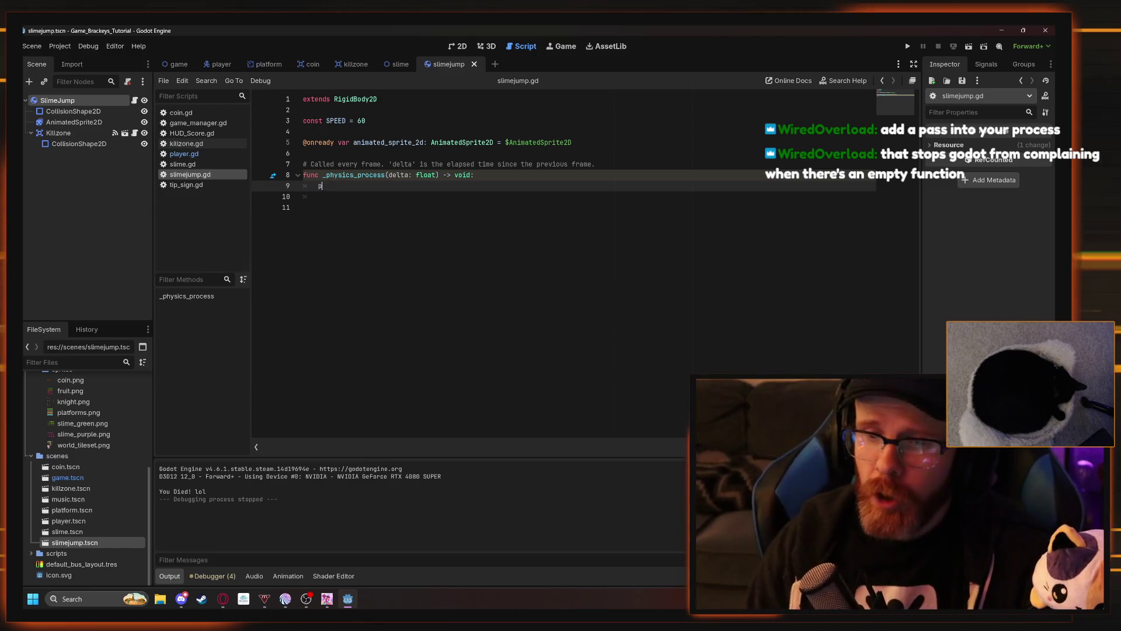
{"action": "key", "text": "BackSpace"}
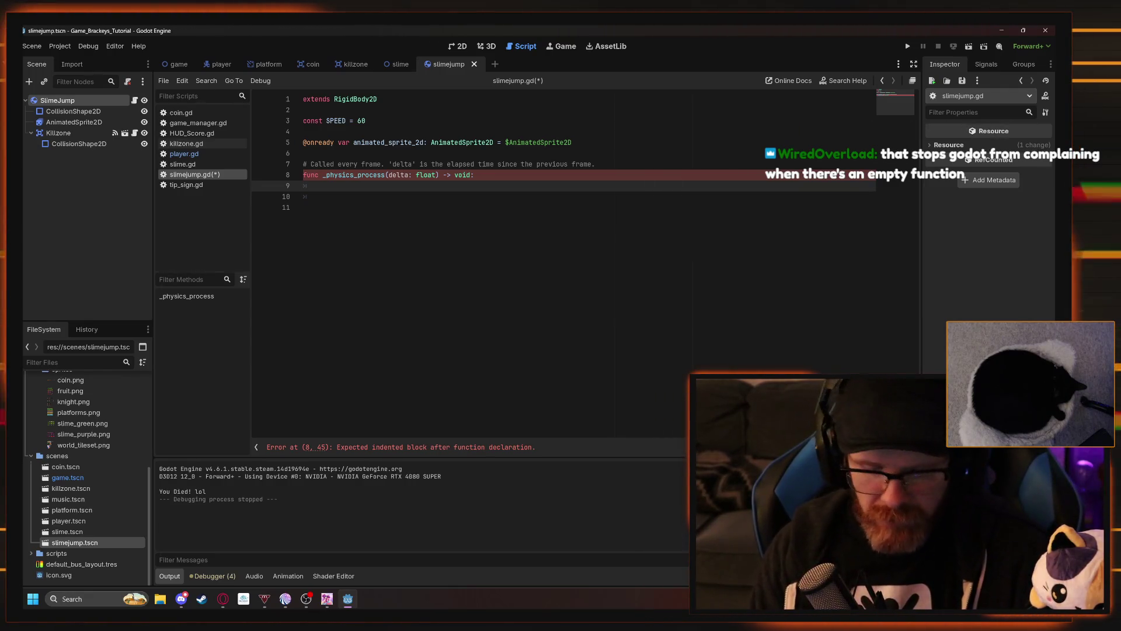
{"action": "type", "text": "is_on-"}
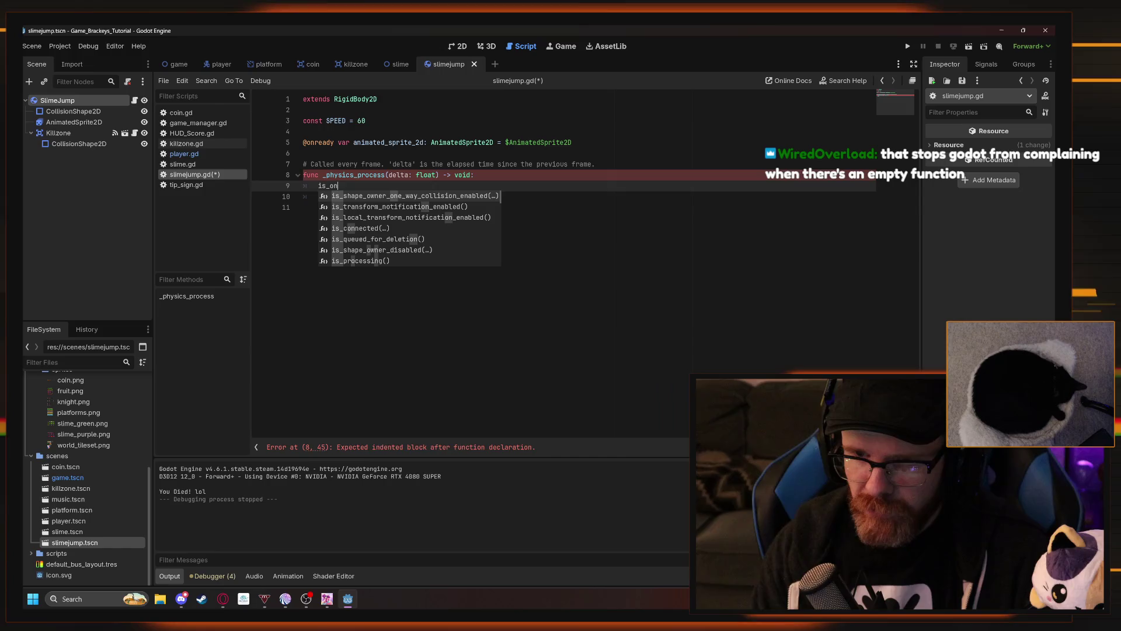
{"action": "key", "text": "BackSpace"}
{"action": "type", "text": "_flo"}
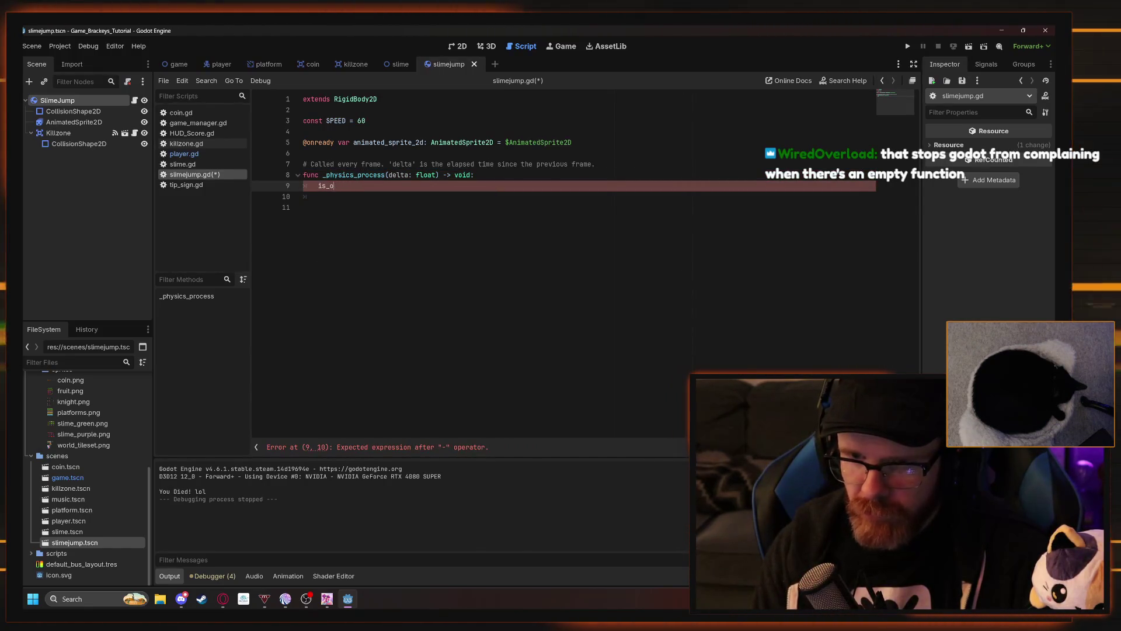
{"action": "key", "text": "BackSpace"}
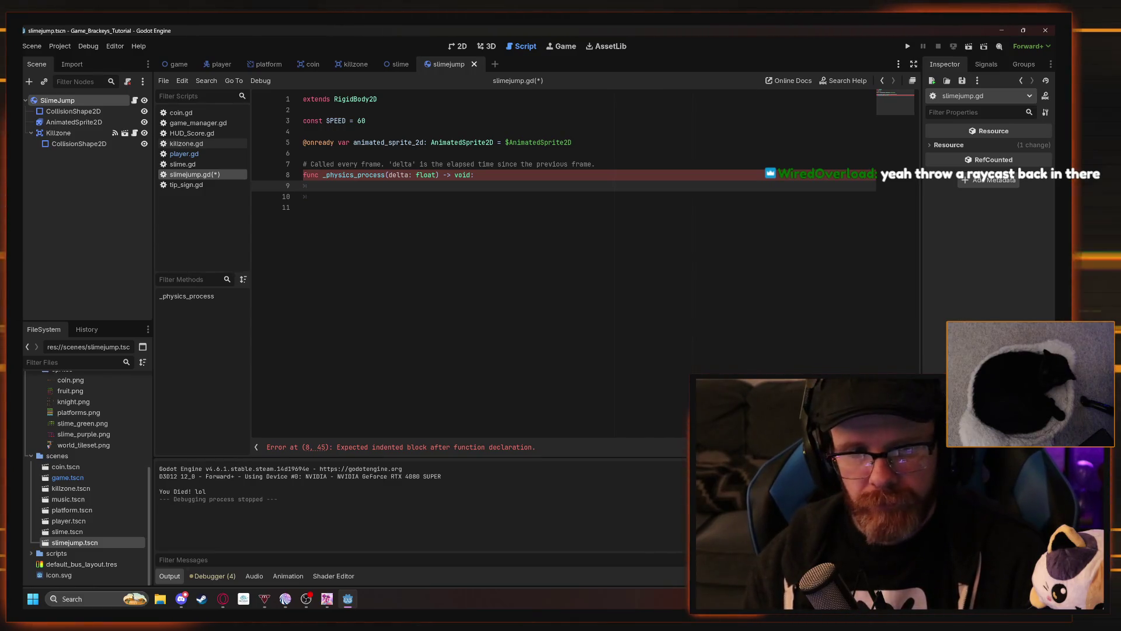
{"action": "left_click", "coordinate": [57, 100]}
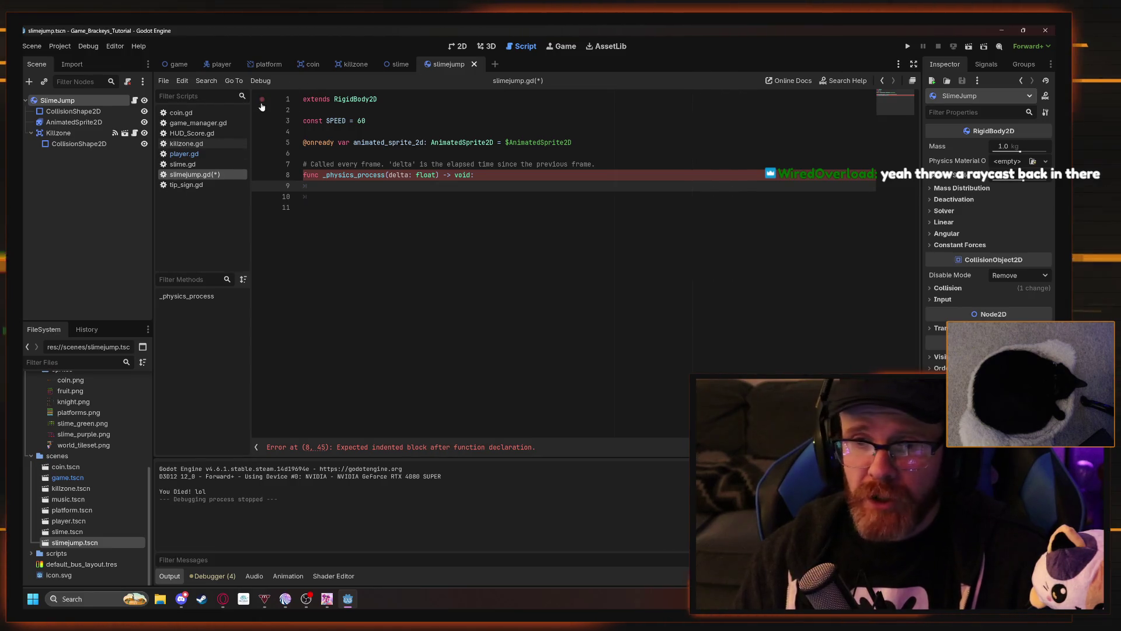
- Add a RayCast2D child node under SlimeJump in the 2D view
{"action": "left_click", "coordinate": [460, 46]}
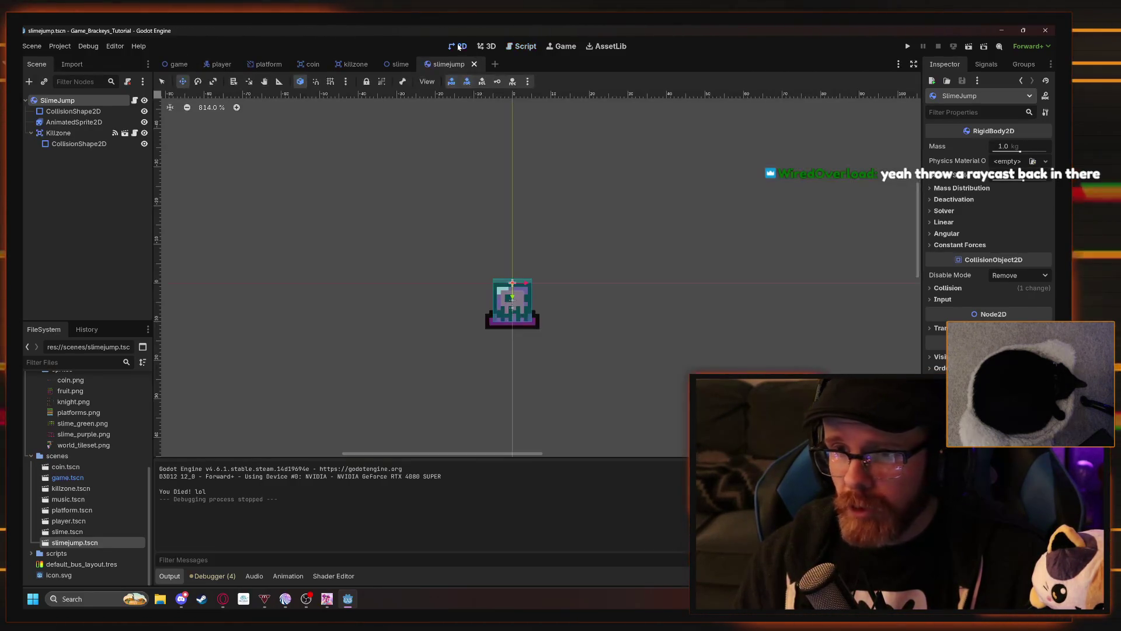
{"action": "right_click", "coordinate": [50, 101]}
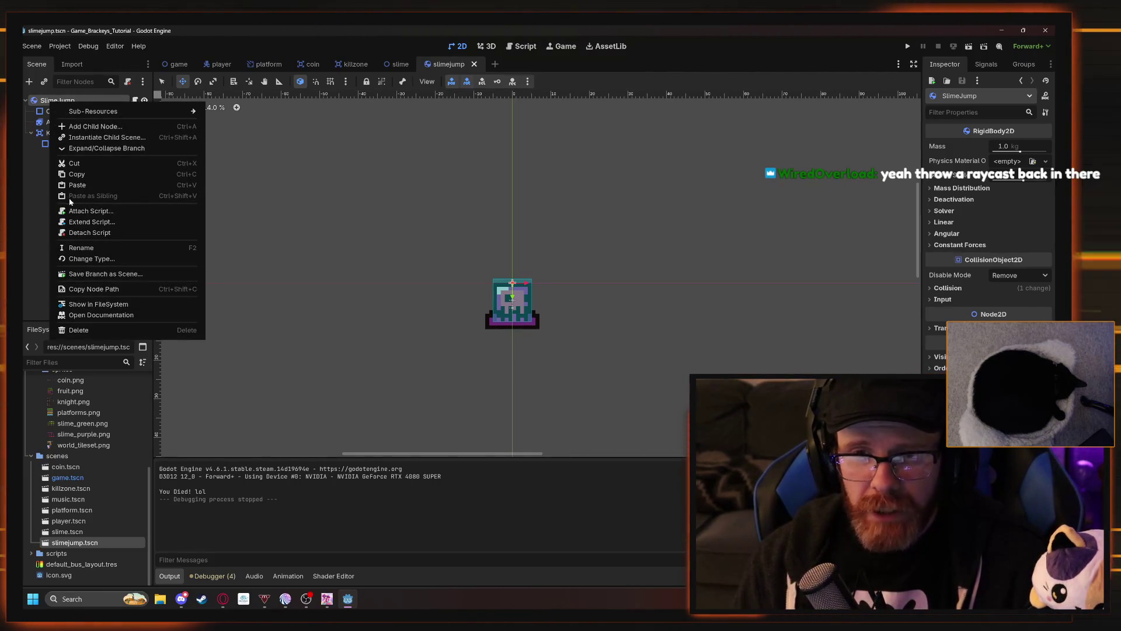
{"action": "left_click", "coordinate": [81, 248]}
{"action": "key", "text": "Escape"}
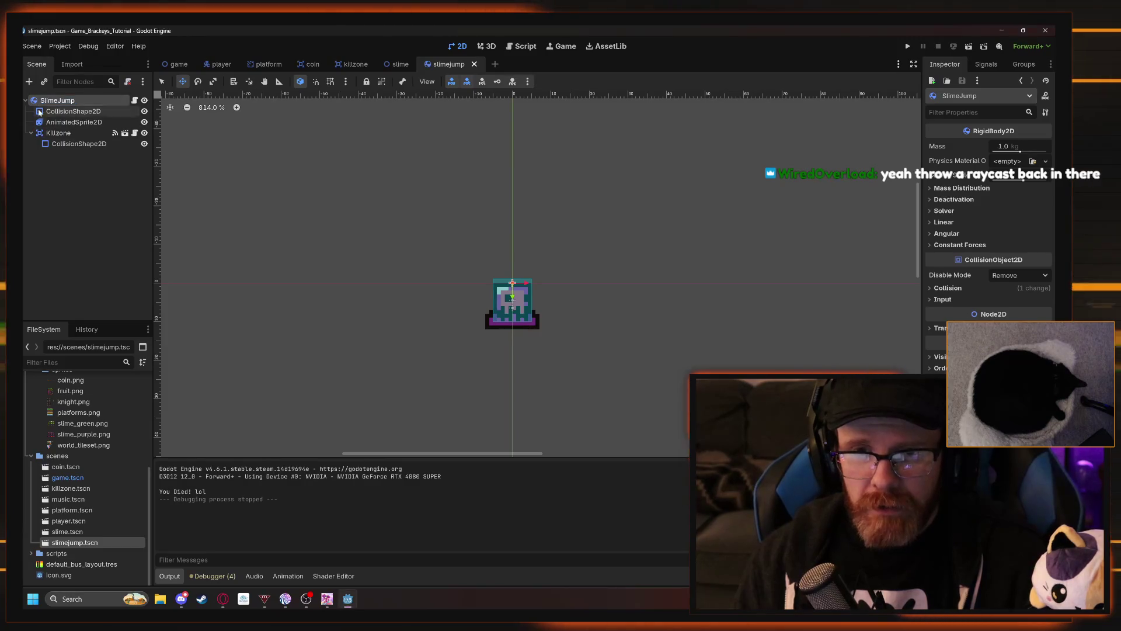
{"action": "key", "text": "ctrl+a"}
{"action": "type", "text": "rayca"}
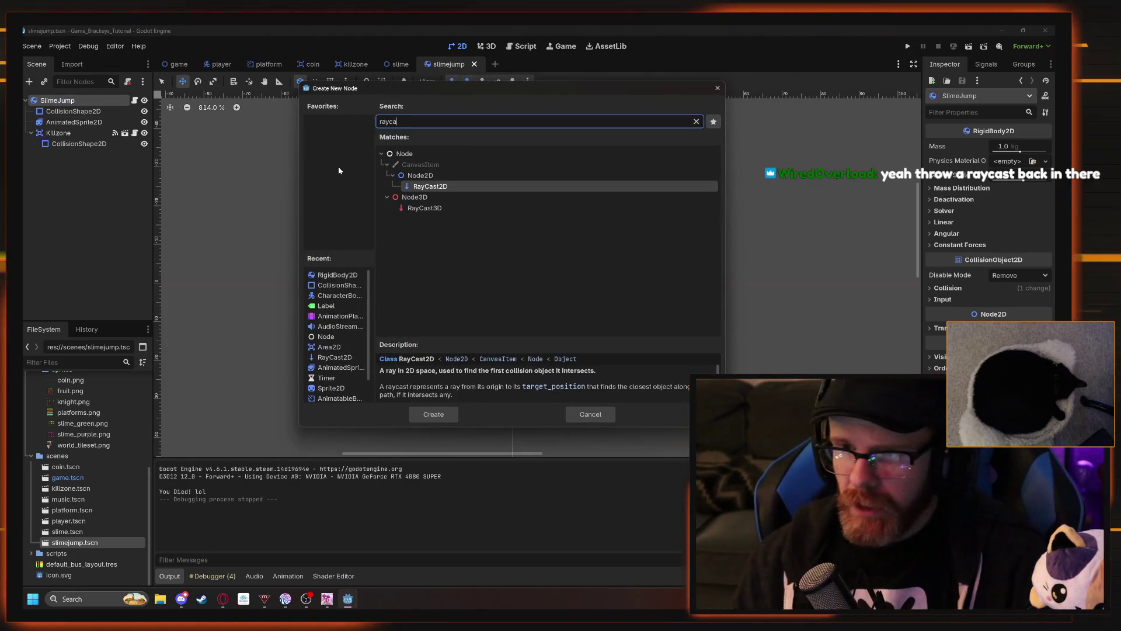
{"action": "double_click", "coordinate": [446, 186]}
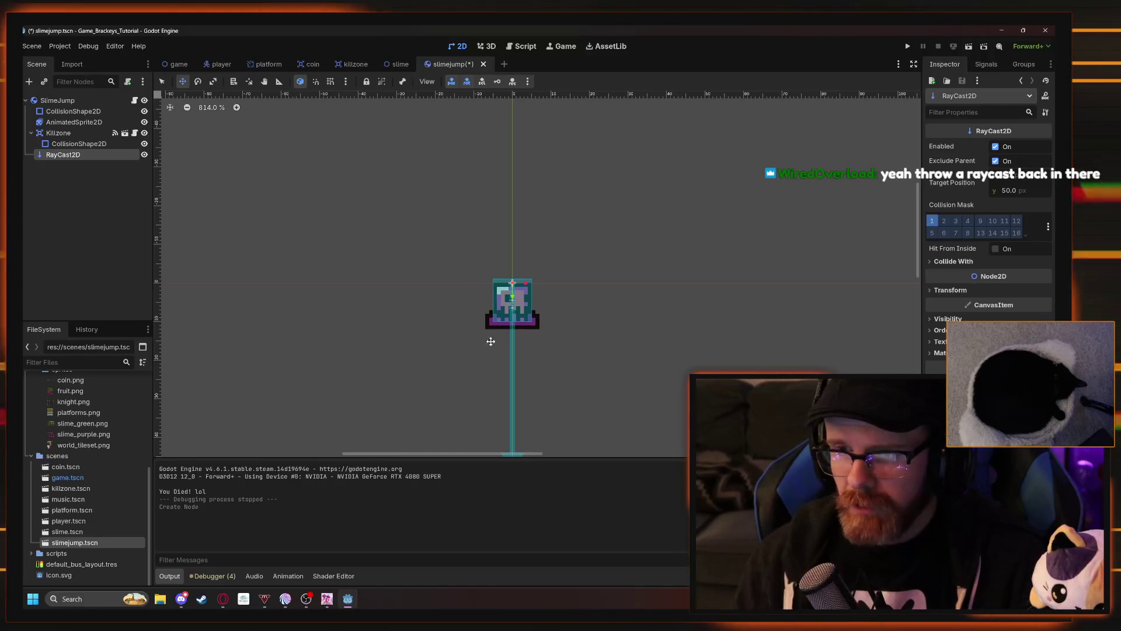
- Shorten the RayCast2D's downward target position to 24 px
{"action": "left_click_drag", "start_coordinate": [490, 341], "coordinate": [456, 212]}
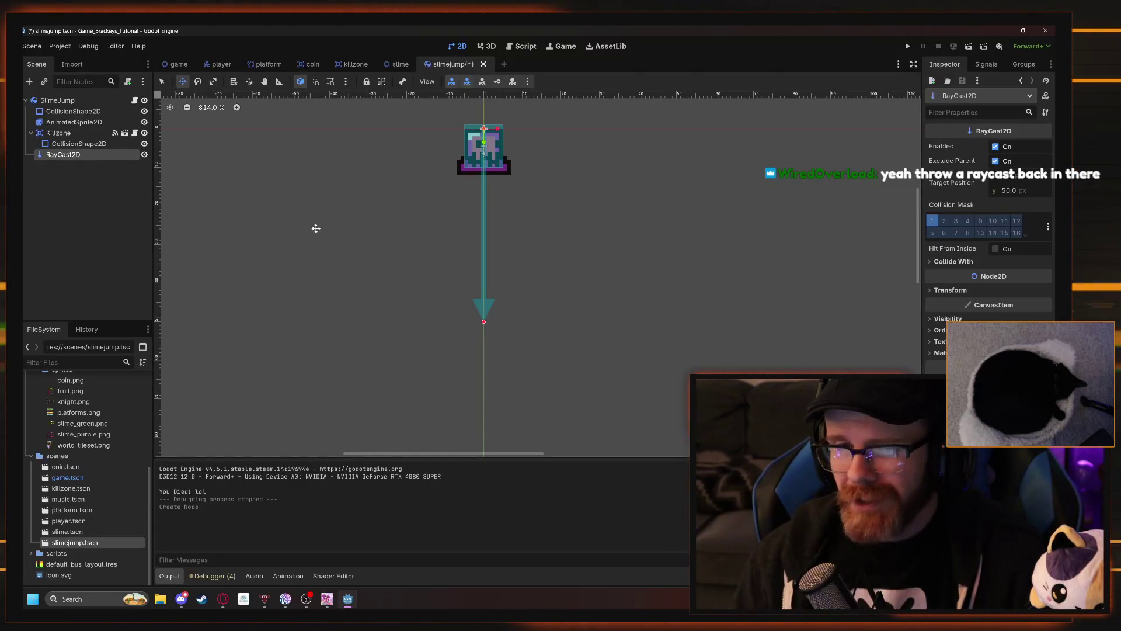
{"action": "left_click_drag", "start_coordinate": [484, 325], "coordinate": [484, 223]}
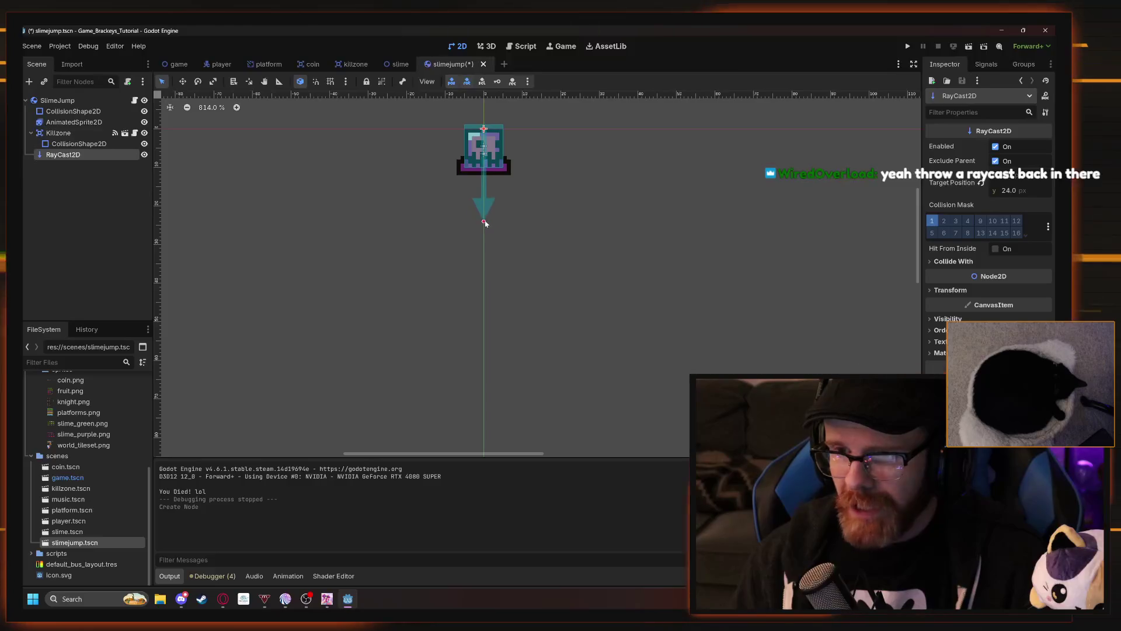
{"action": "left_click", "coordinate": [100, 225]}
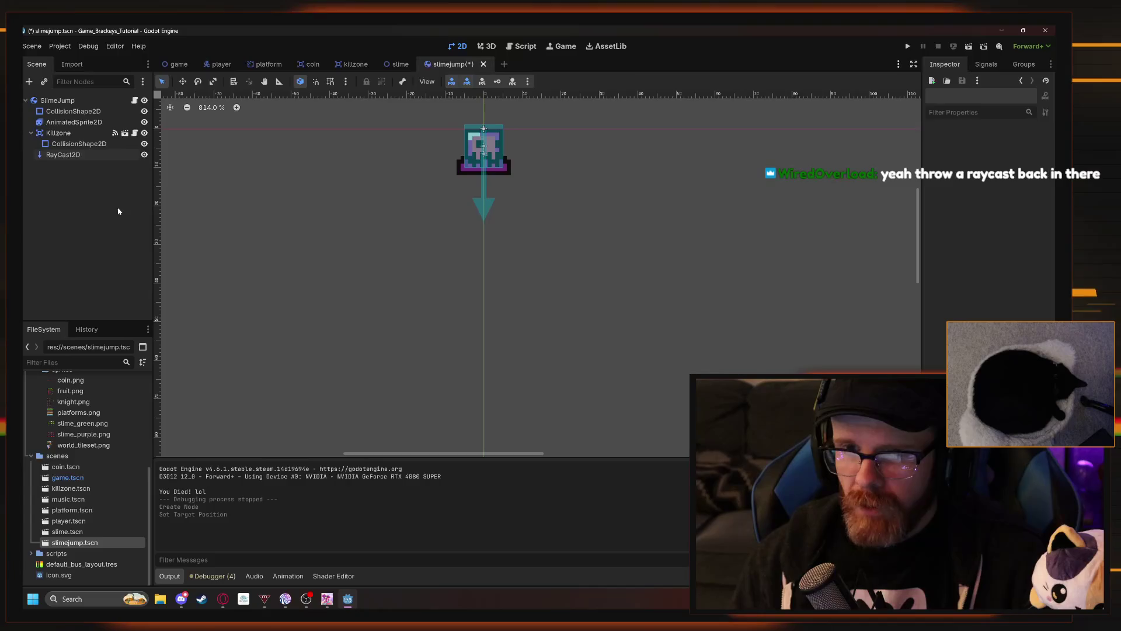
- Flip between slime.gd and slimejump.gd to reference slime.gd's raycast collision code
{"action": "left_click", "coordinate": [521, 49]}
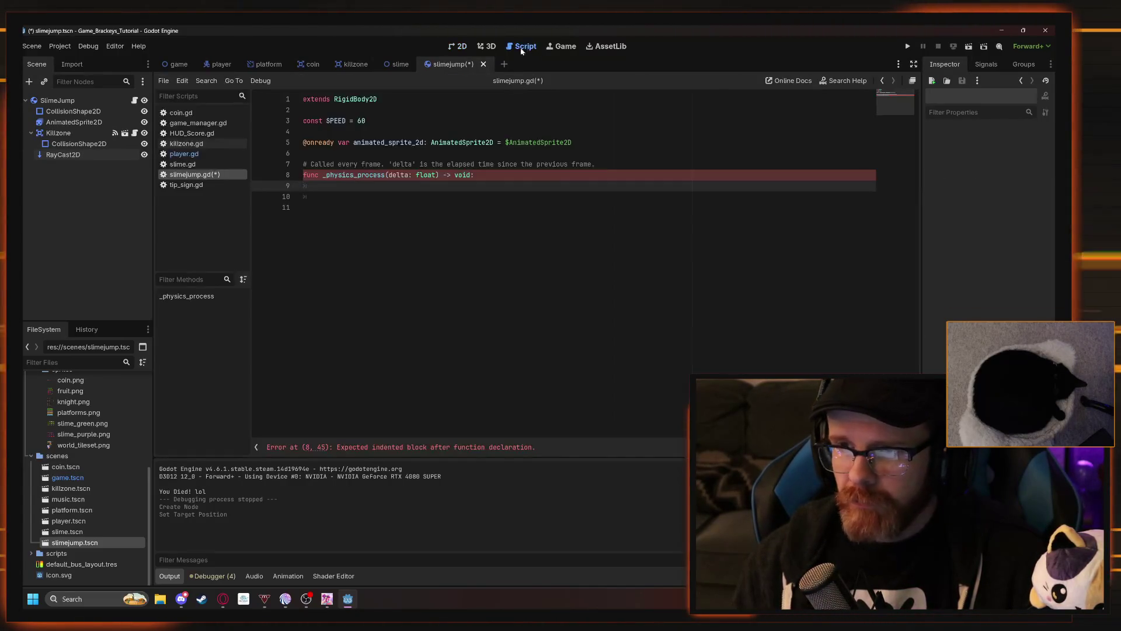
{"action": "left_click", "coordinate": [183, 164]}
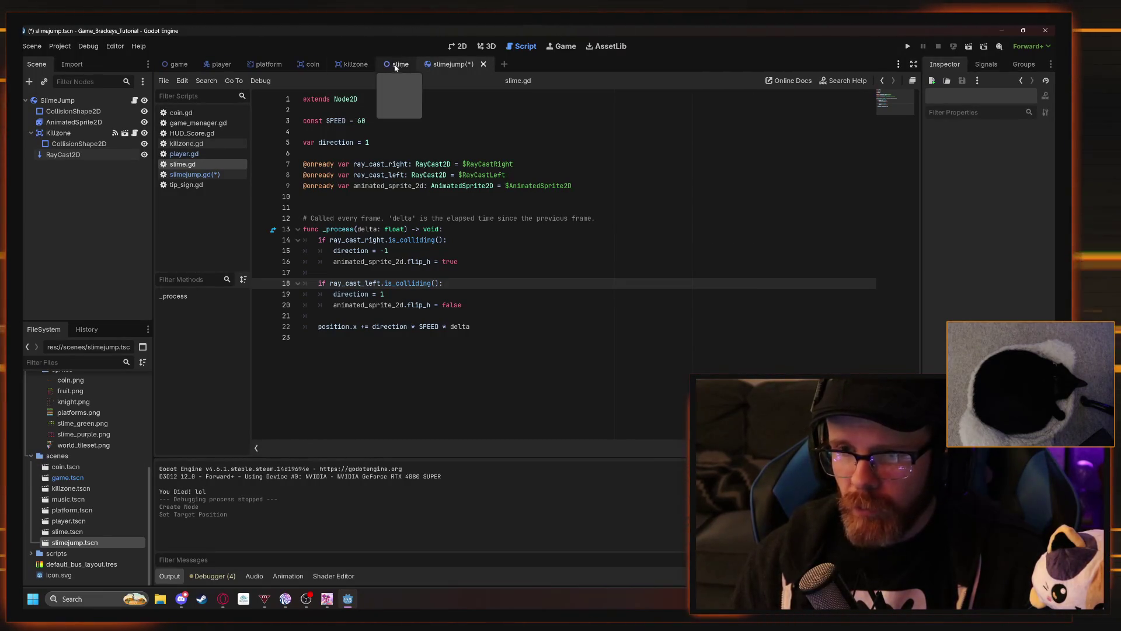
{"action": "left_click", "coordinate": [197, 177]}
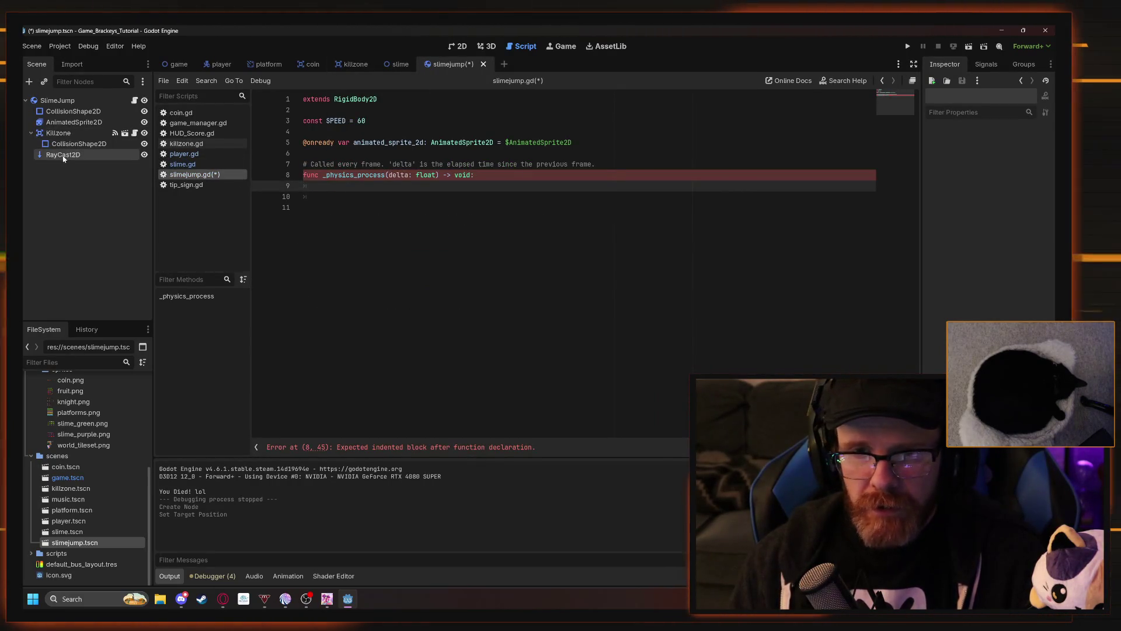
{"action": "left_click", "coordinate": [186, 165]}
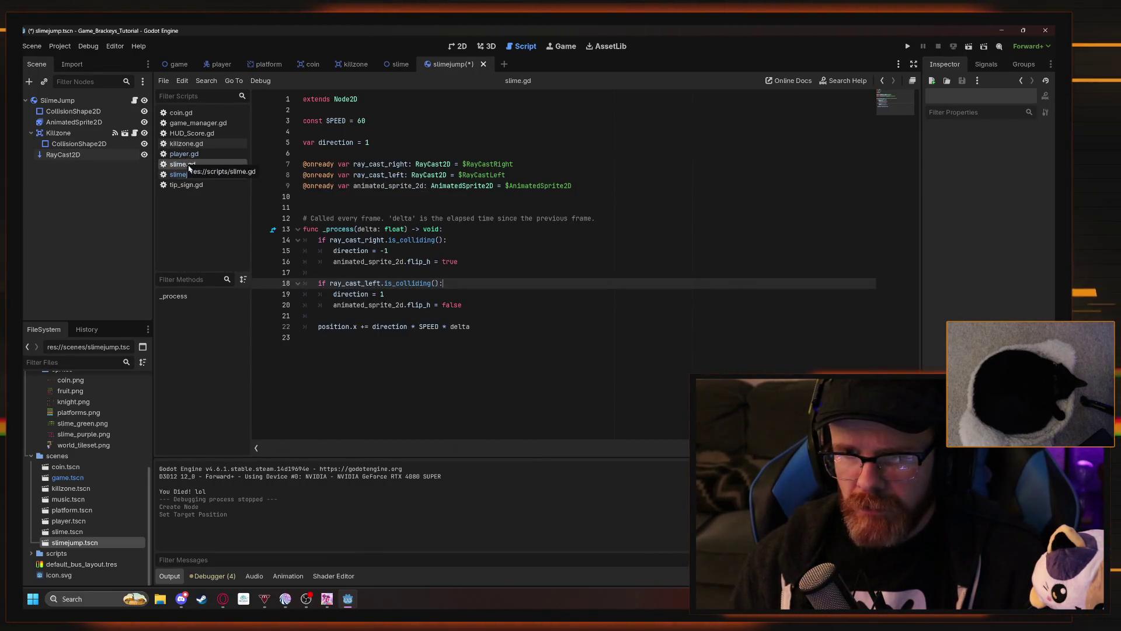
{"action": "left_click", "coordinate": [196, 174]}
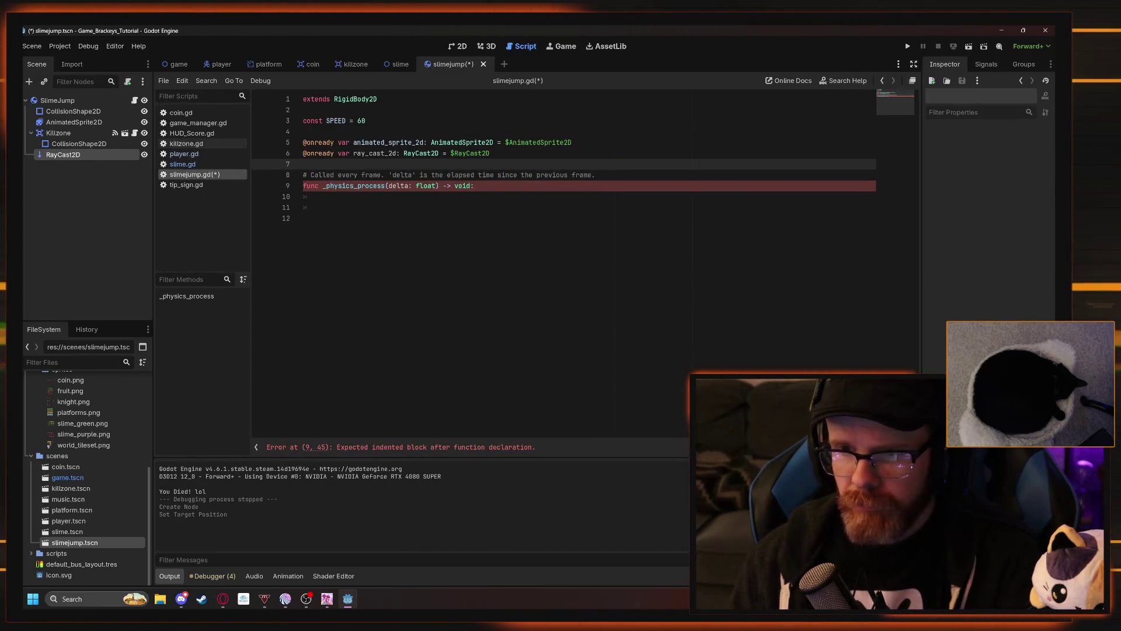
- Write the condition if ray_cast_2d.is_colliding() inside _physics_process
{"action": "left_click", "coordinate": [327, 196]}
{"action": "type", "text": "if "}
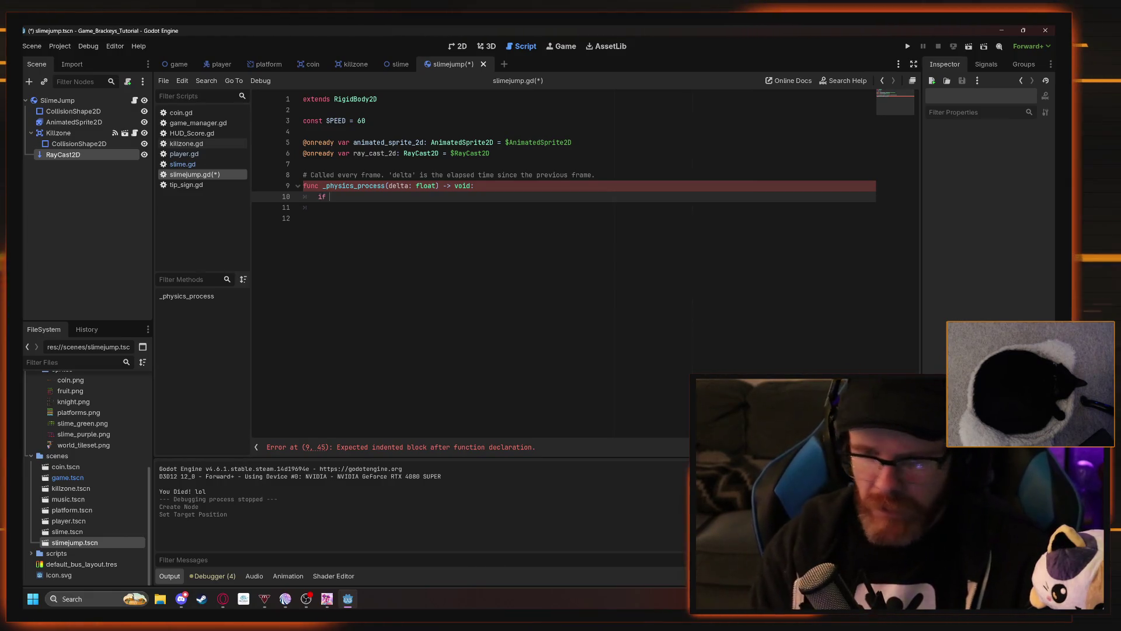
{"action": "type", "text": "ray_c"}
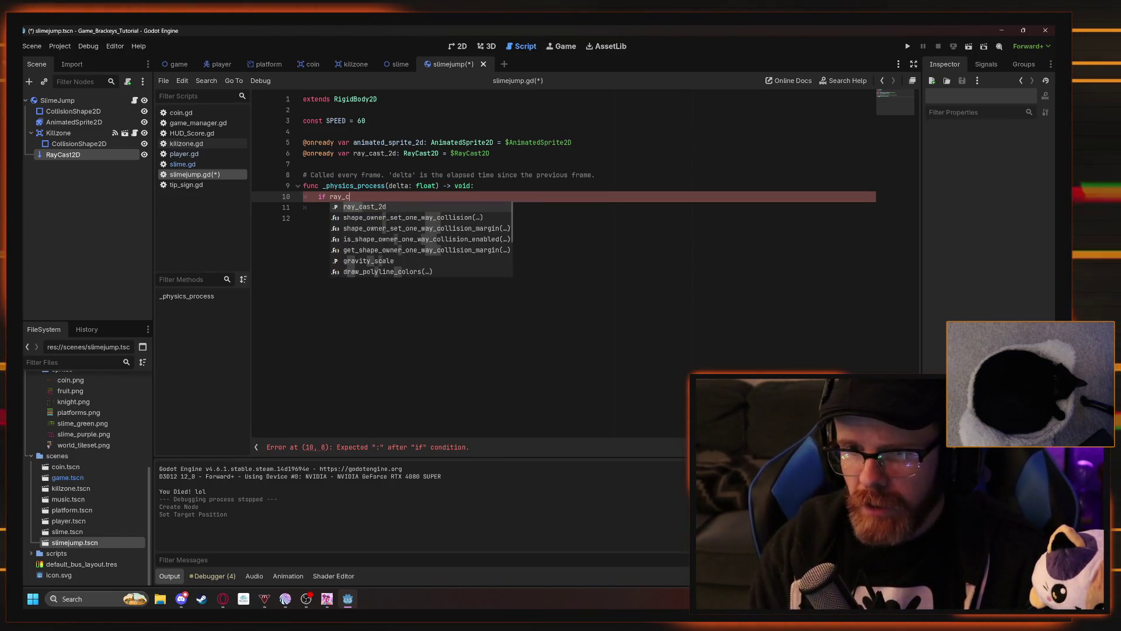
{"action": "key", "text": "Return"}
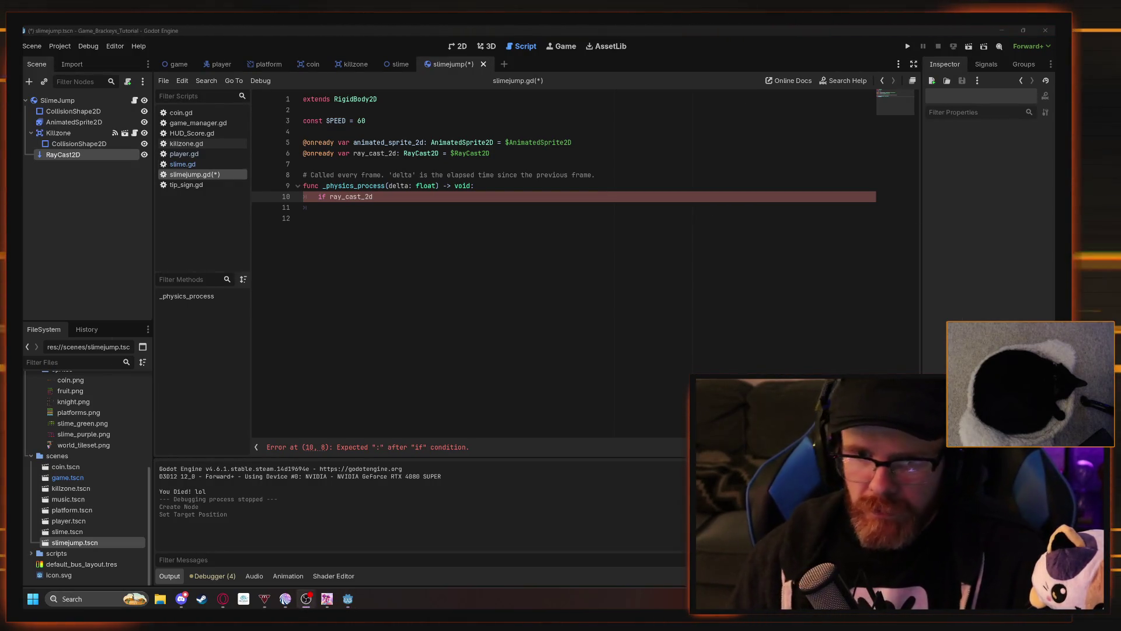
{"action": "left_click", "coordinate": [182, 164]}
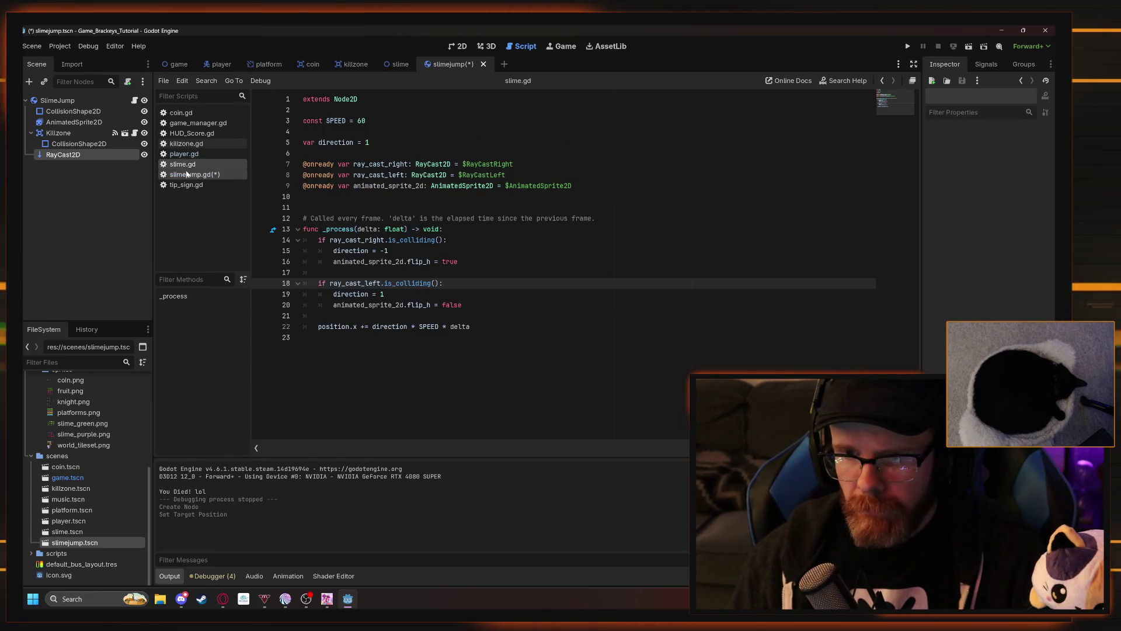
{"action": "left_click", "coordinate": [195, 174]}
{"action": "type", "text": ".is_col"}
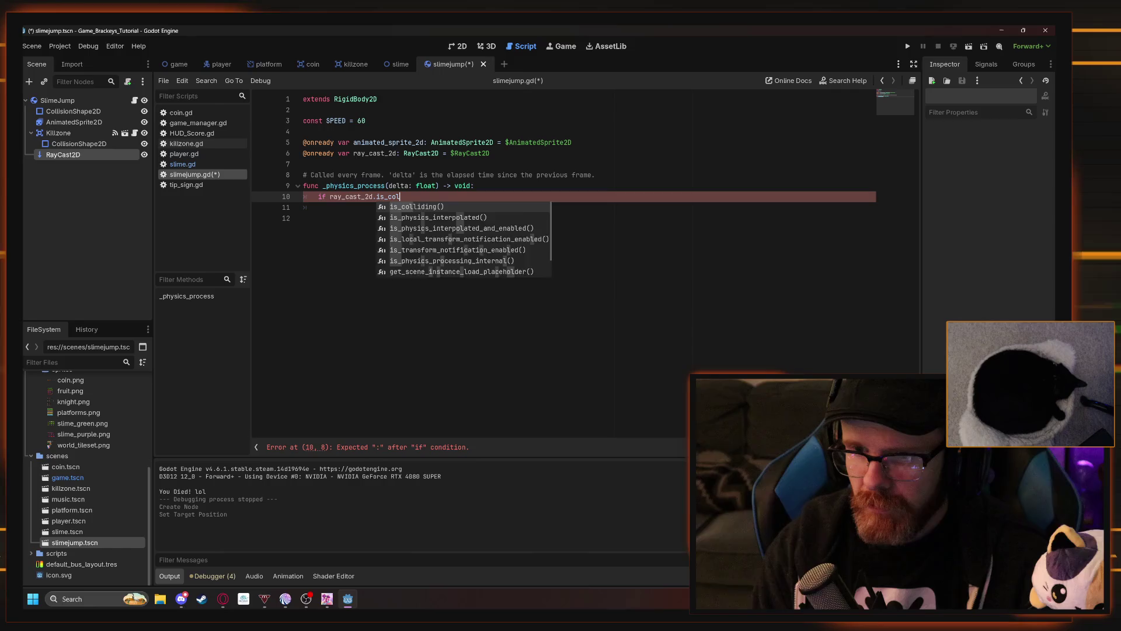
{"action": "key", "text": "Return"}
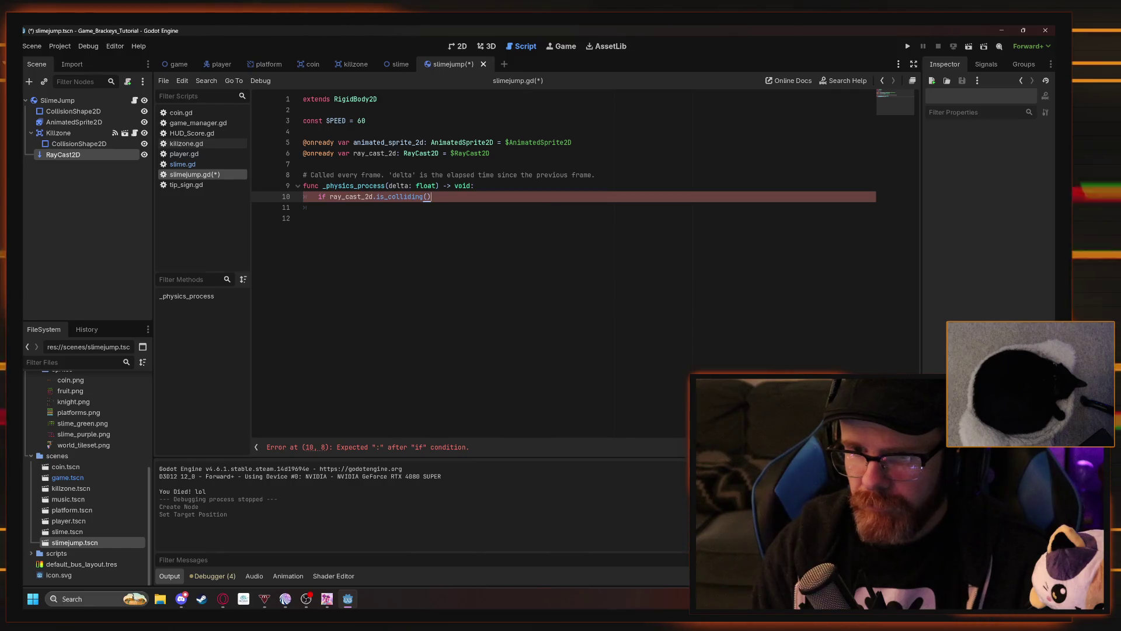
{"action": "key", "text": "End"}
{"action": "key", "text": "Return"}
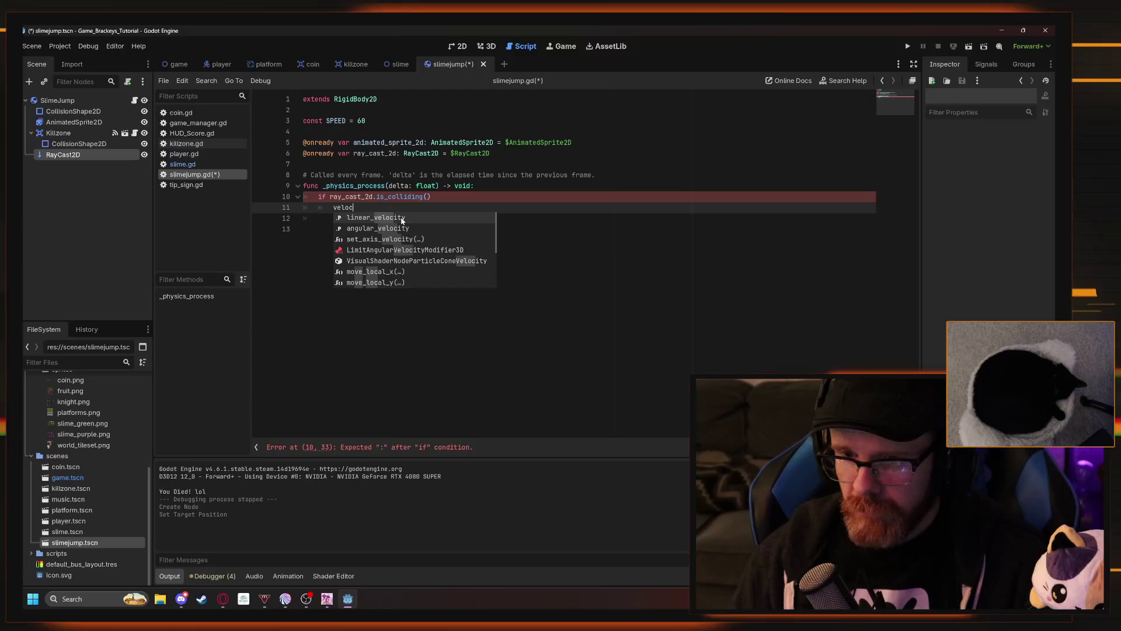
- Under the condition set linear_velocity.y = SPEED, add the missing colon, and save
{"action": "type", "text": "ity."}
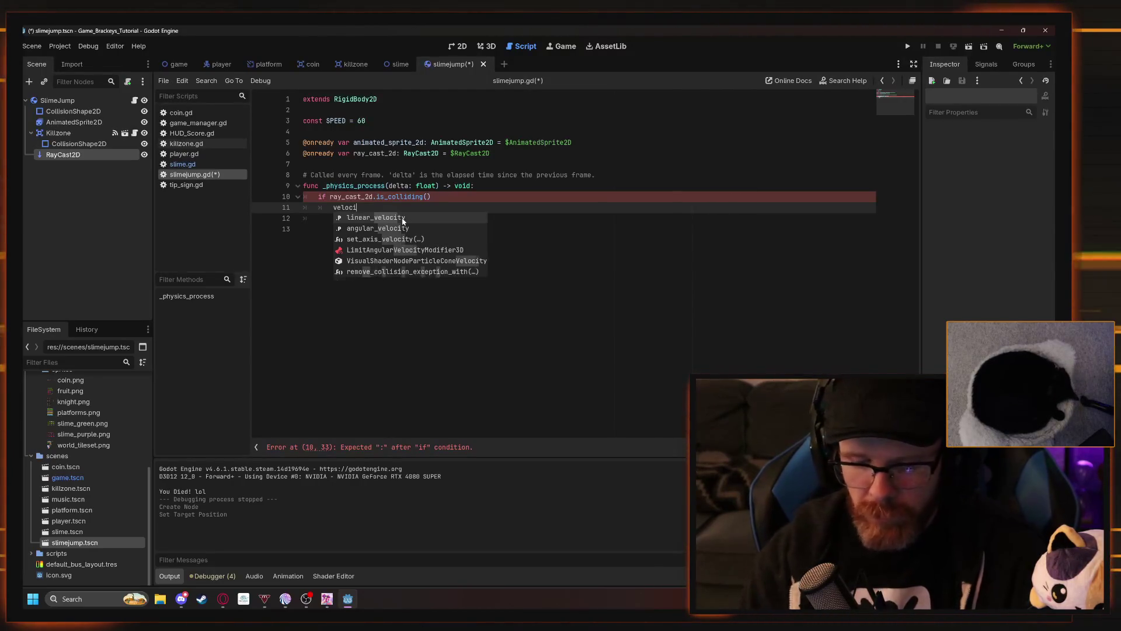
{"action": "key", "text": "Escape"}
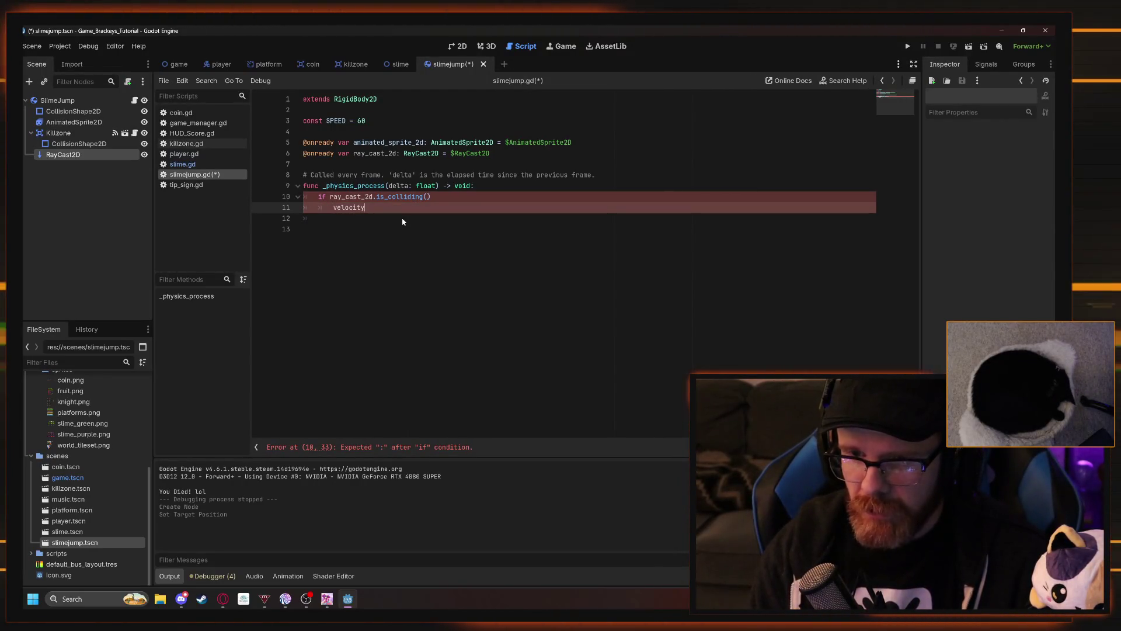
{"action": "key", "text": "BackSpace"}
{"action": "key", "text": "BackSpace"}
{"action": "key", "text": "BackSpace"}
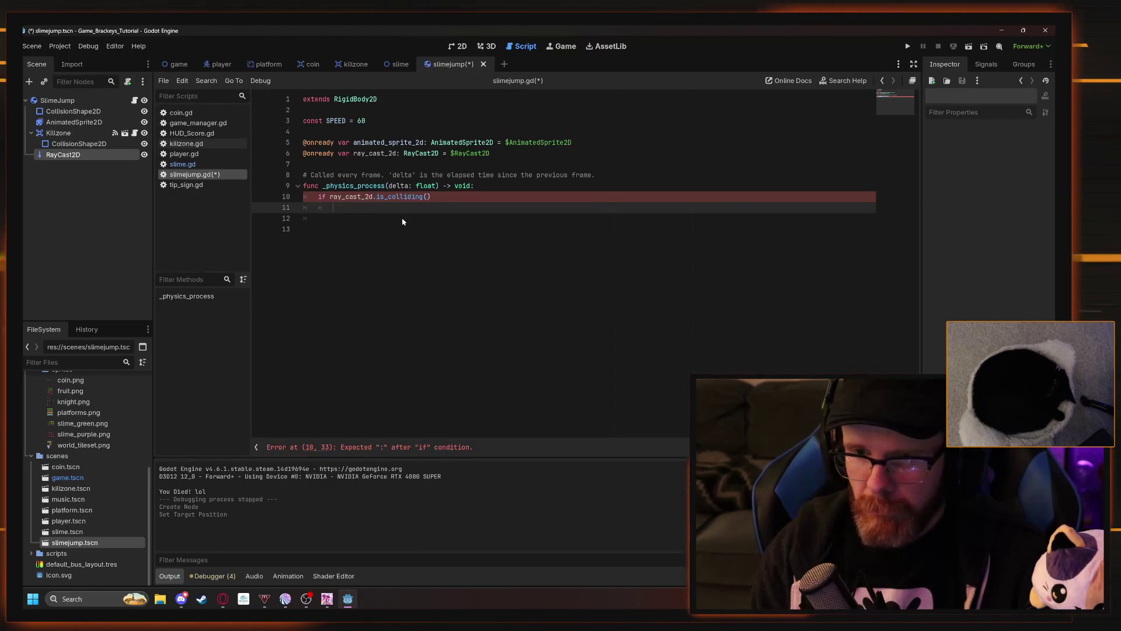
{"action": "type", "text": "linear_velo"}
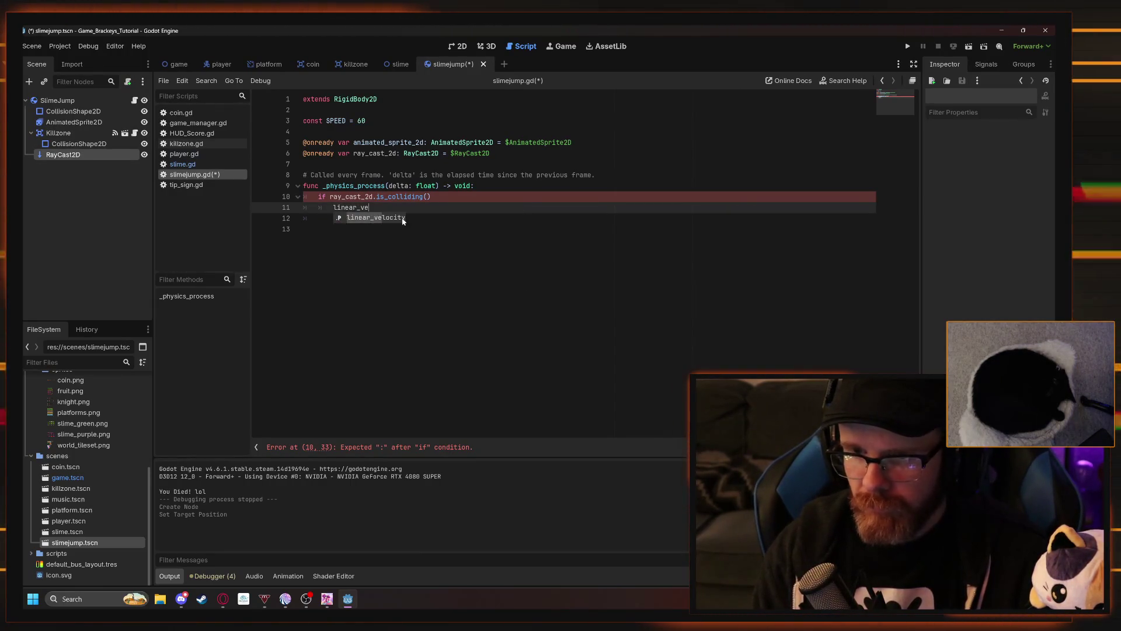
{"action": "type", "text": "city."}
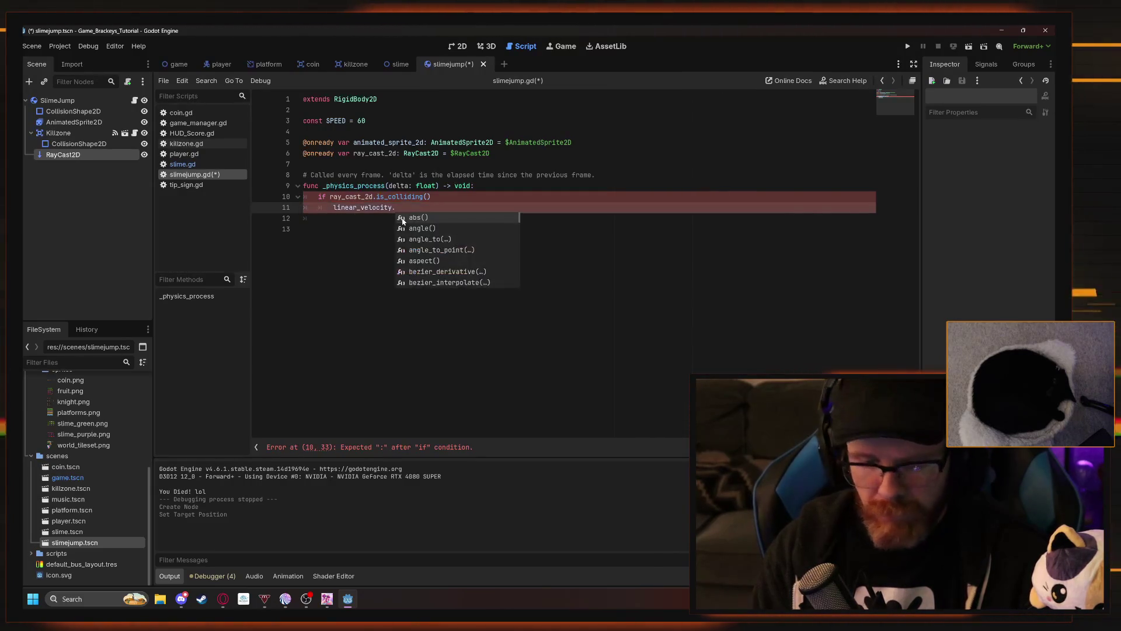
{"action": "type", "text": "y = Spe"}
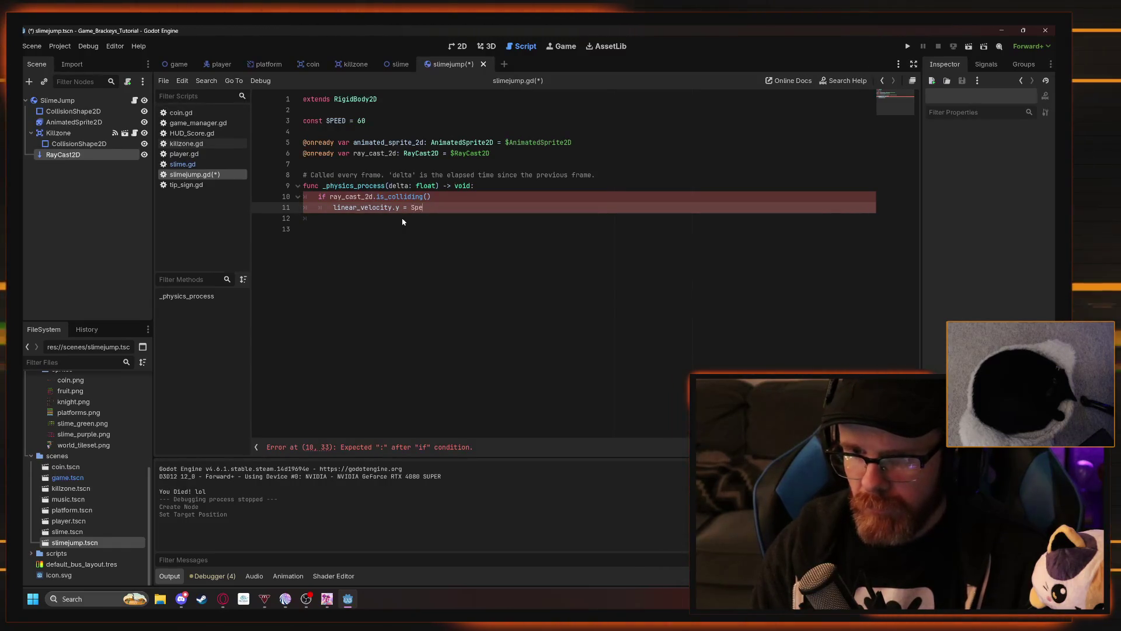
{"action": "key", "text": "BackSpace"}
{"action": "key", "text": "BackSpace"}
{"action": "type", "text": "PEED"}
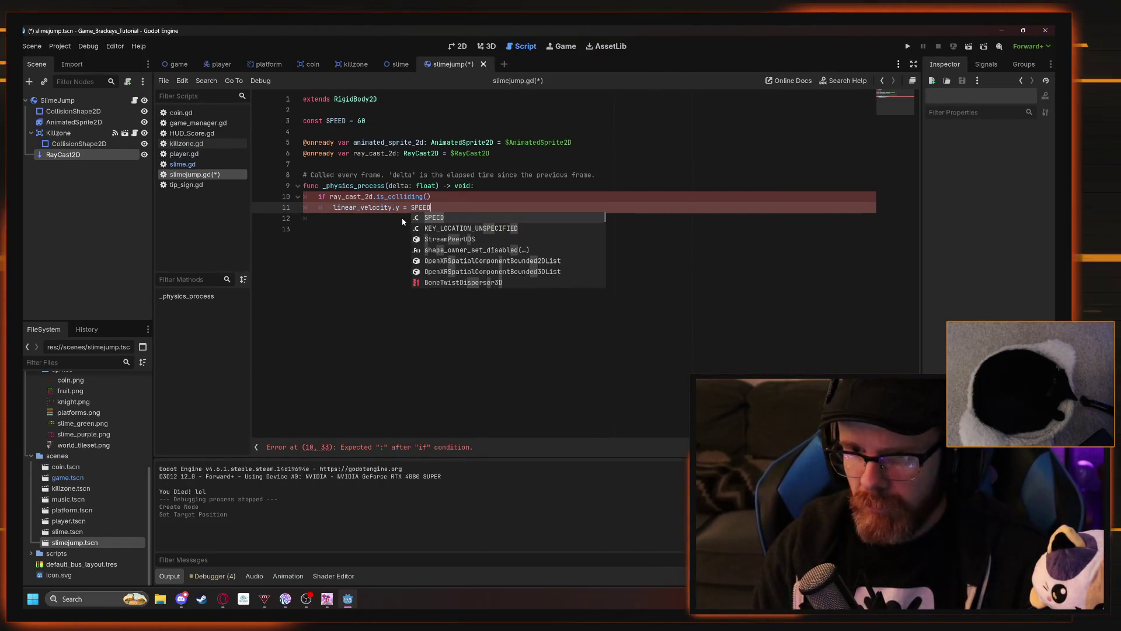
{"action": "left_click", "coordinate": [403, 227]}
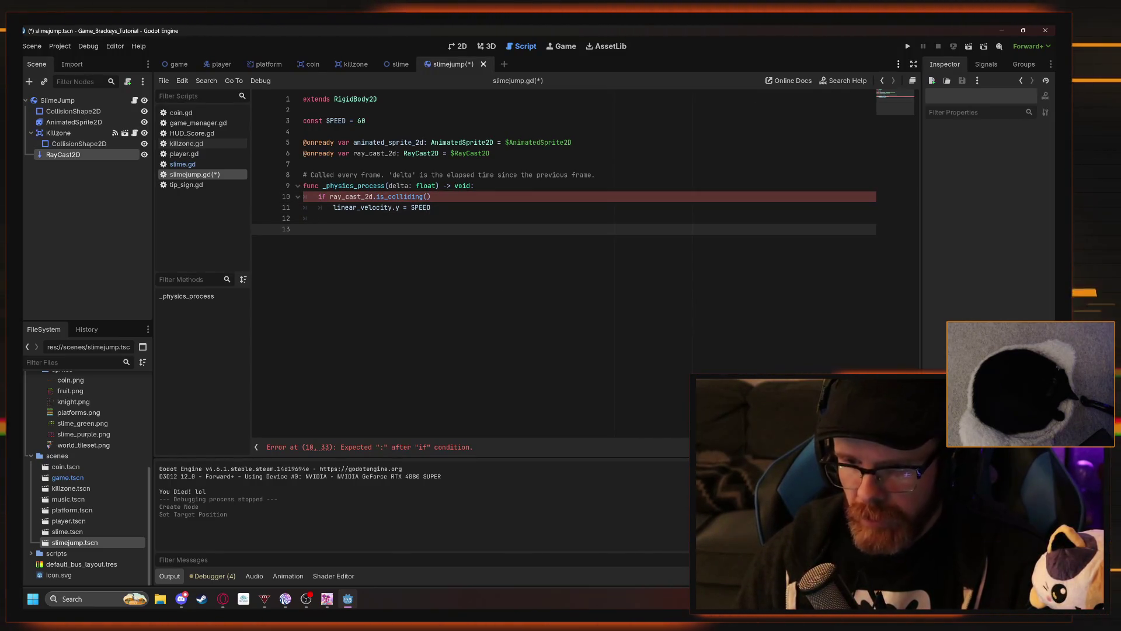
{"action": "left_click", "coordinate": [432, 197]}
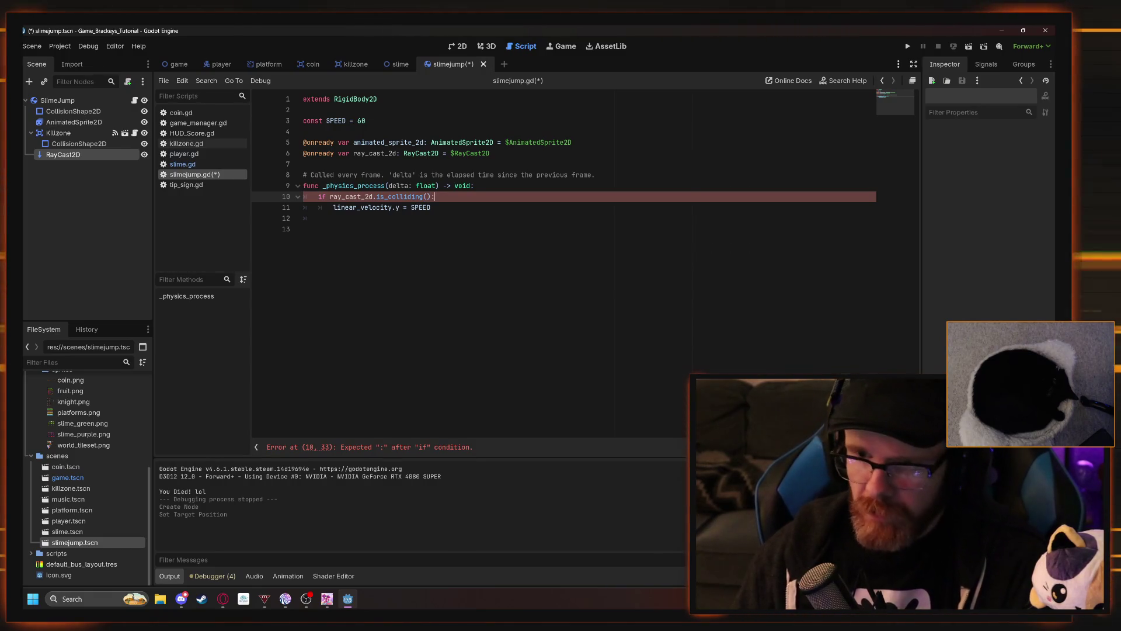
{"action": "type", "text": ":"}
{"action": "left_click", "coordinate": [350, 229]}
{"action": "key", "text": "ctrl+s"}
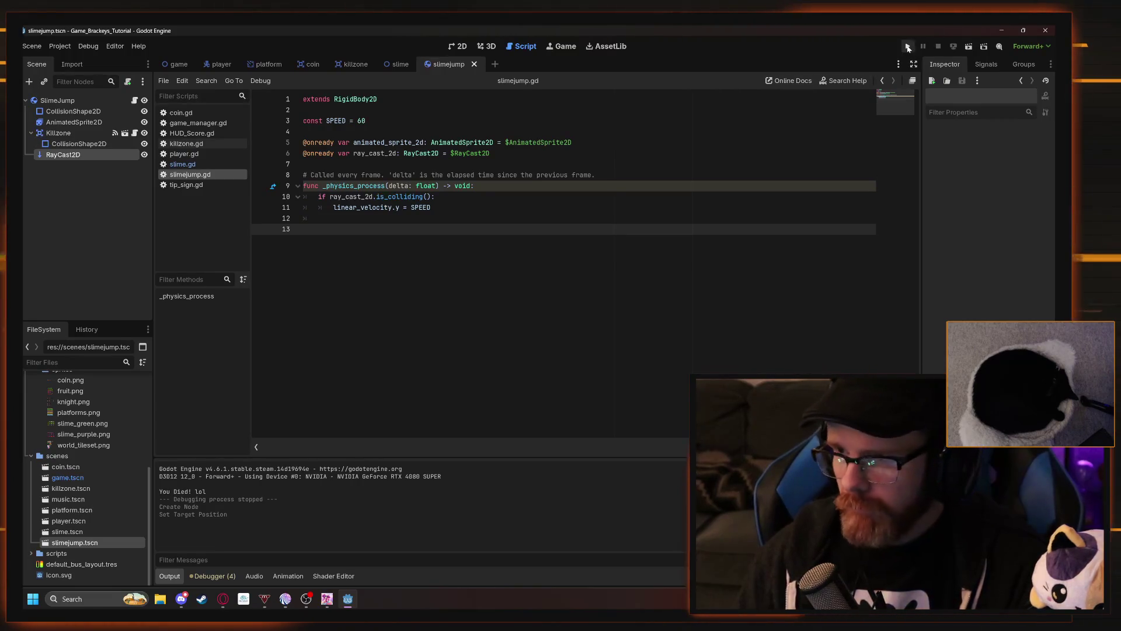
- Change SPEED to -60, save, and run the game
{"action": "left_click", "coordinate": [358, 120]}
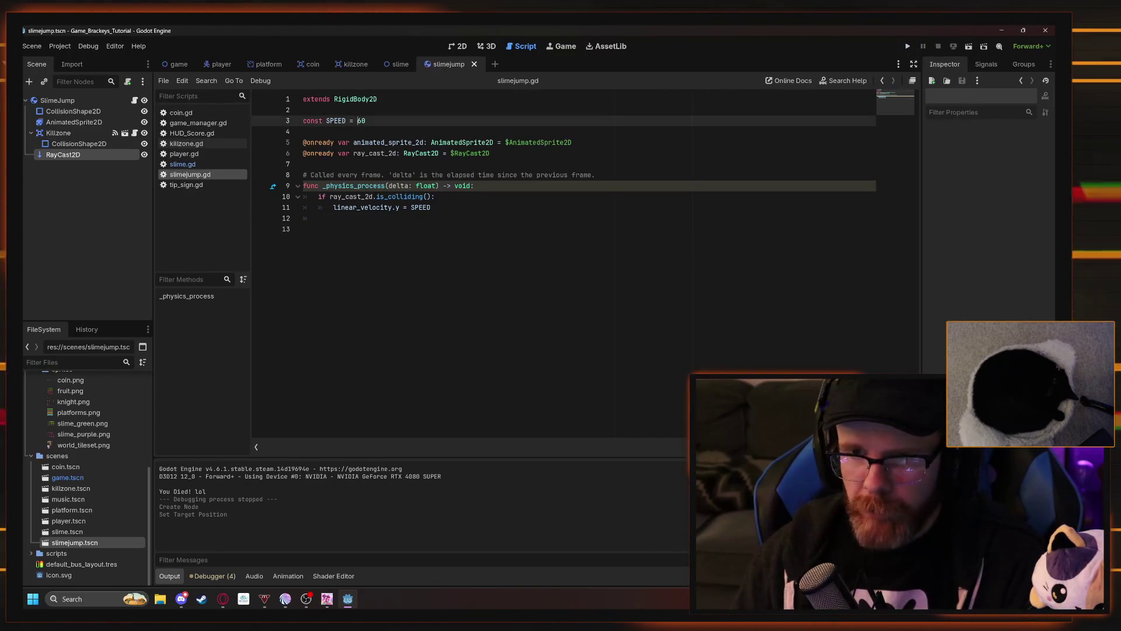
{"action": "type", "text": "-"}
{"action": "left_click", "coordinate": [303, 229]}
{"action": "key", "text": "ctrl+s"}
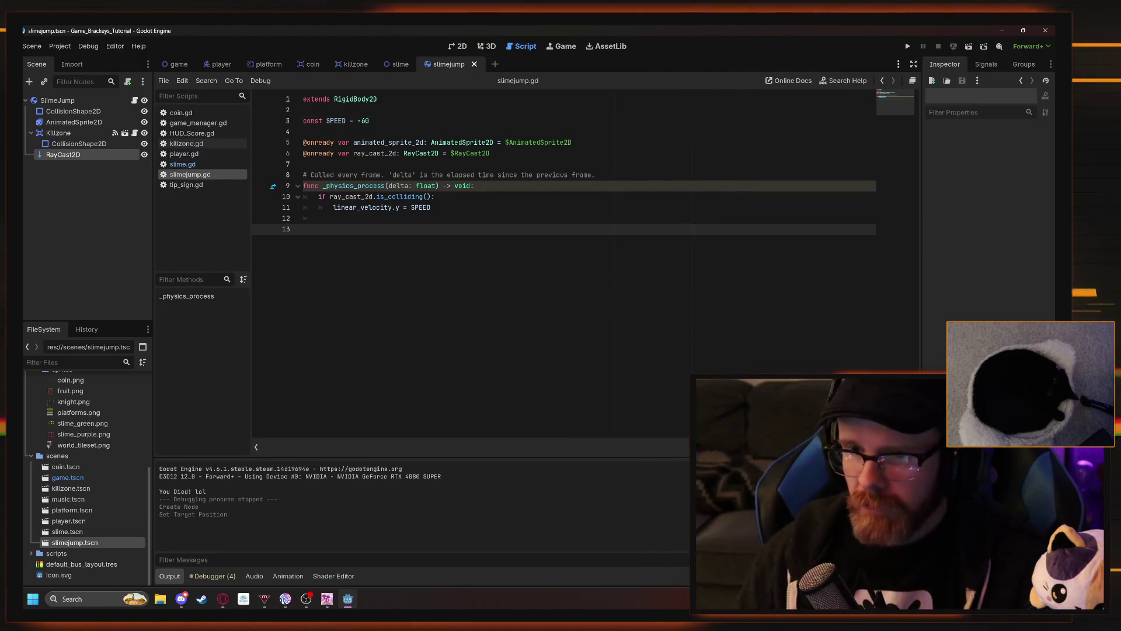
{"action": "key", "text": "F5"}
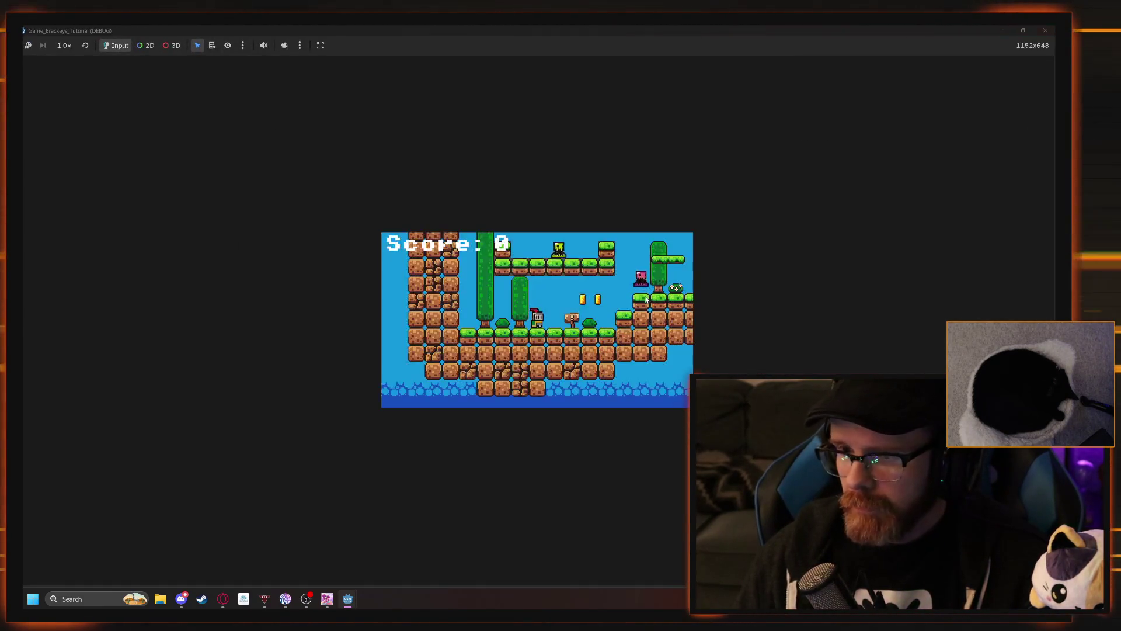
- Move the knight right through the level and jump near the ledge
{"action": "key", "text": "Right"}
{"action": "key", "text": "space"}
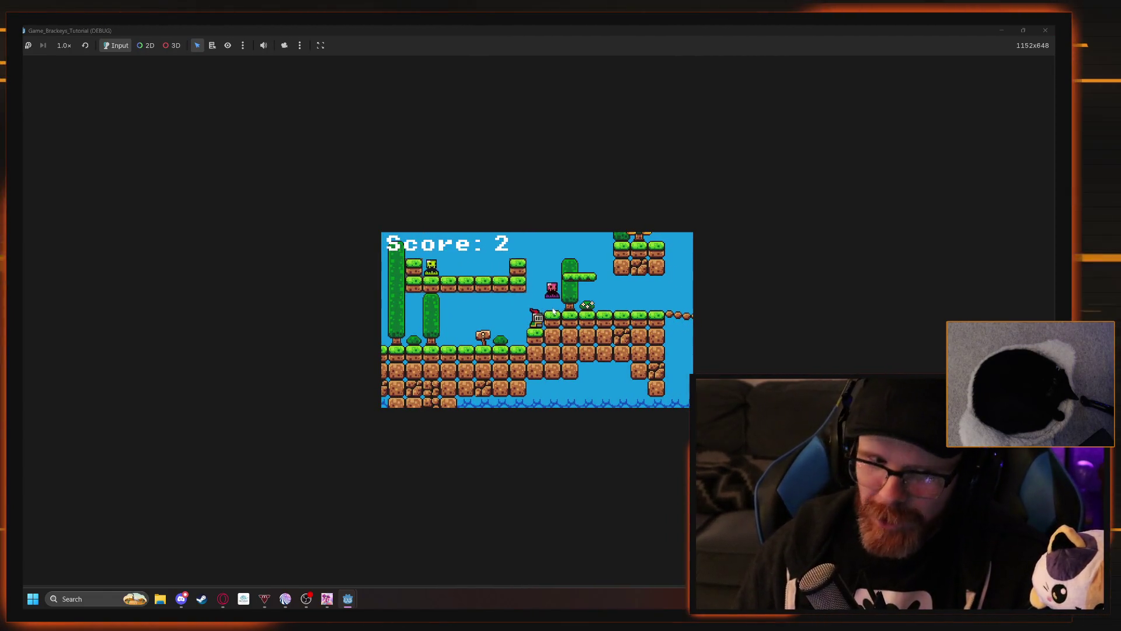
{"action": "key", "text": "space"}
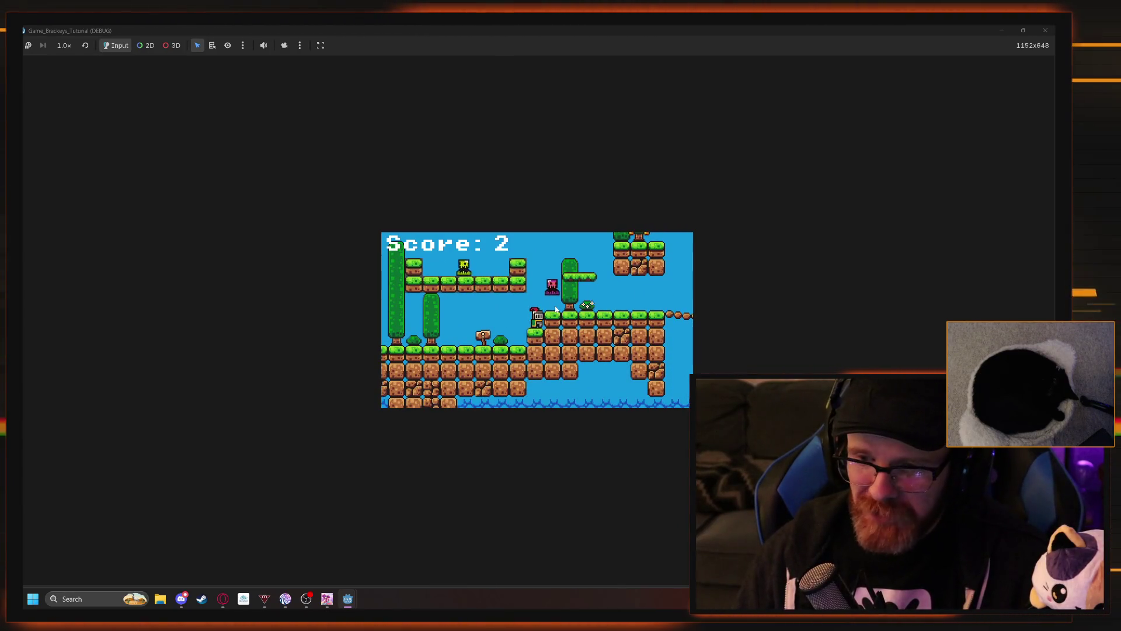
{"action": "key", "text": "space"}
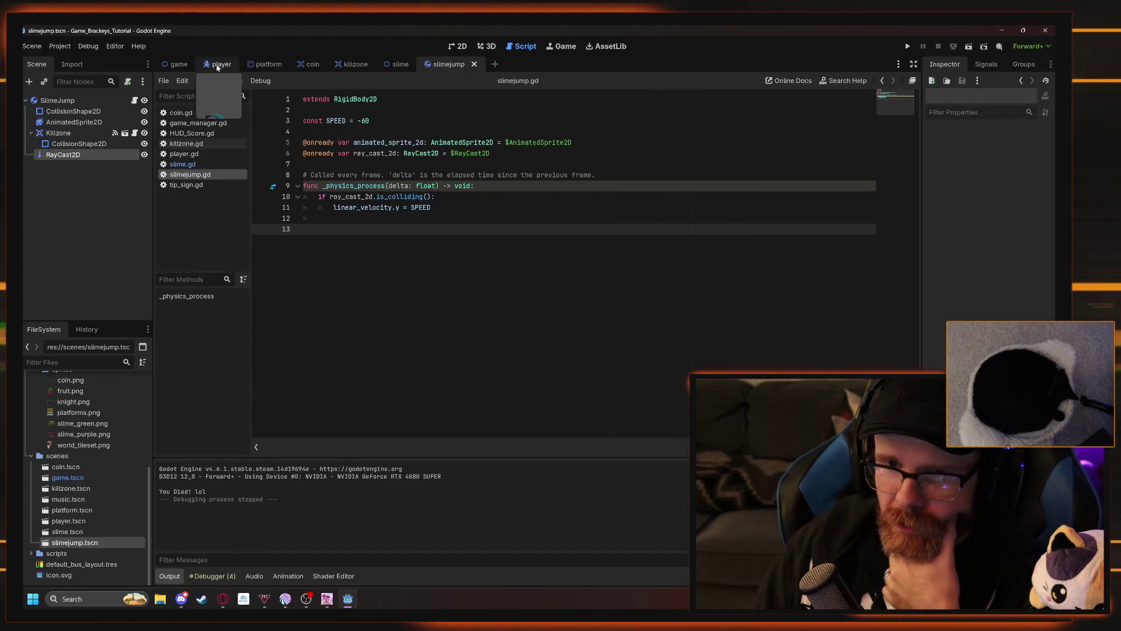
- Check player.gd's gravity code, then raise SPEED to -100 and rerun the game
{"action": "left_click", "coordinate": [184, 153]}
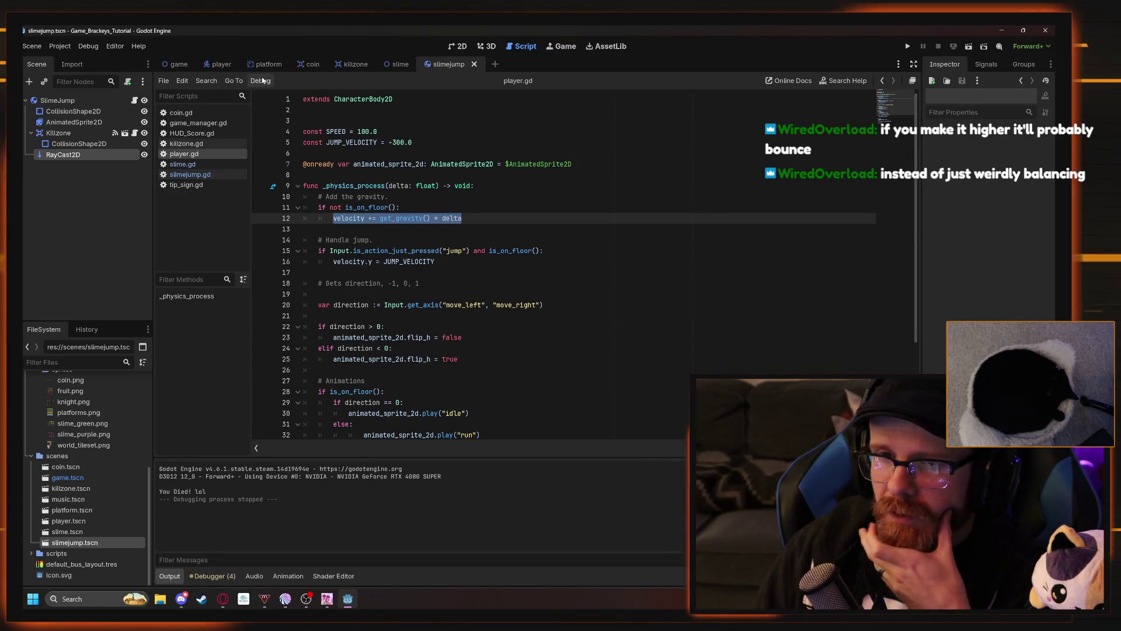
{"action": "left_click", "coordinate": [182, 175]}
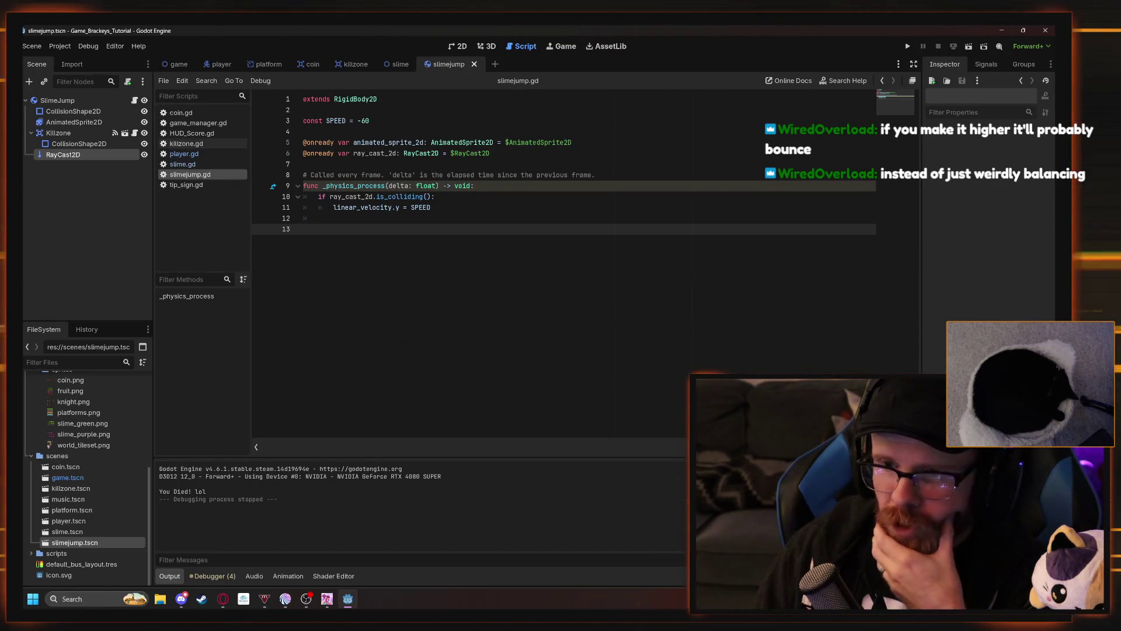
{"action": "mouse_move", "coordinate": [420, 207]}
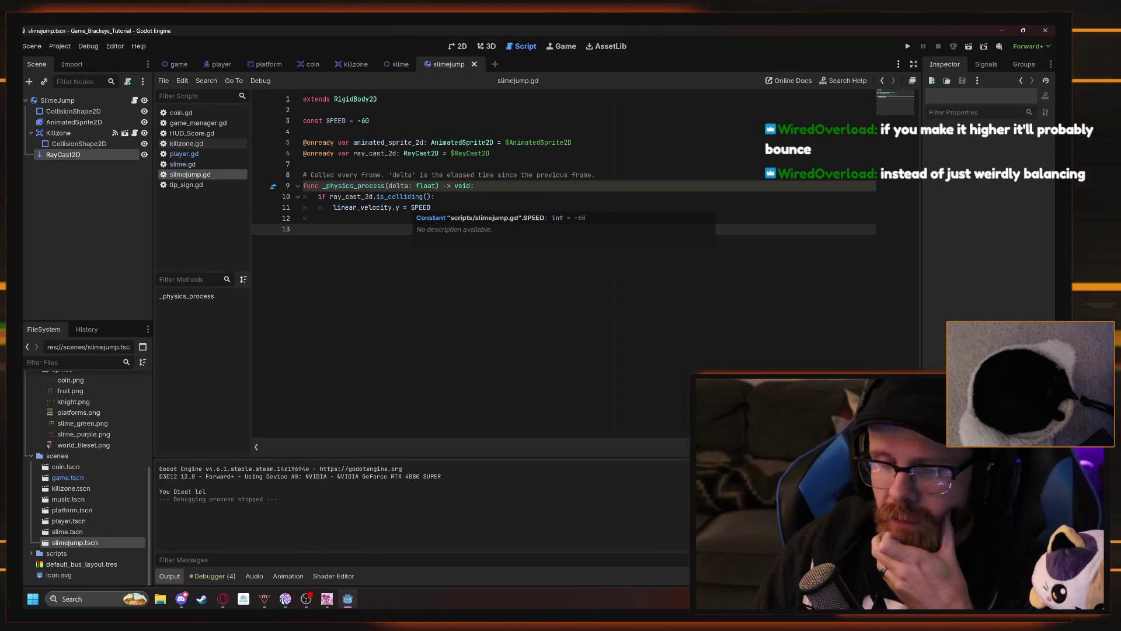
{"action": "left_click", "coordinate": [370, 121]}
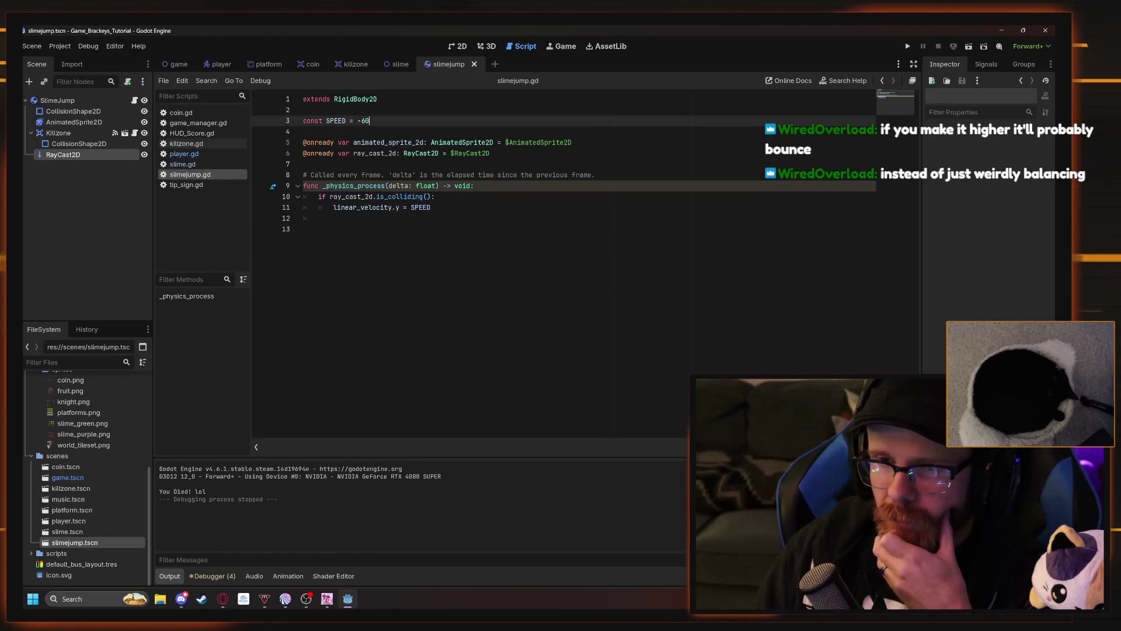
{"action": "key", "text": "BackSpace"}
{"action": "type", "text": "100"}
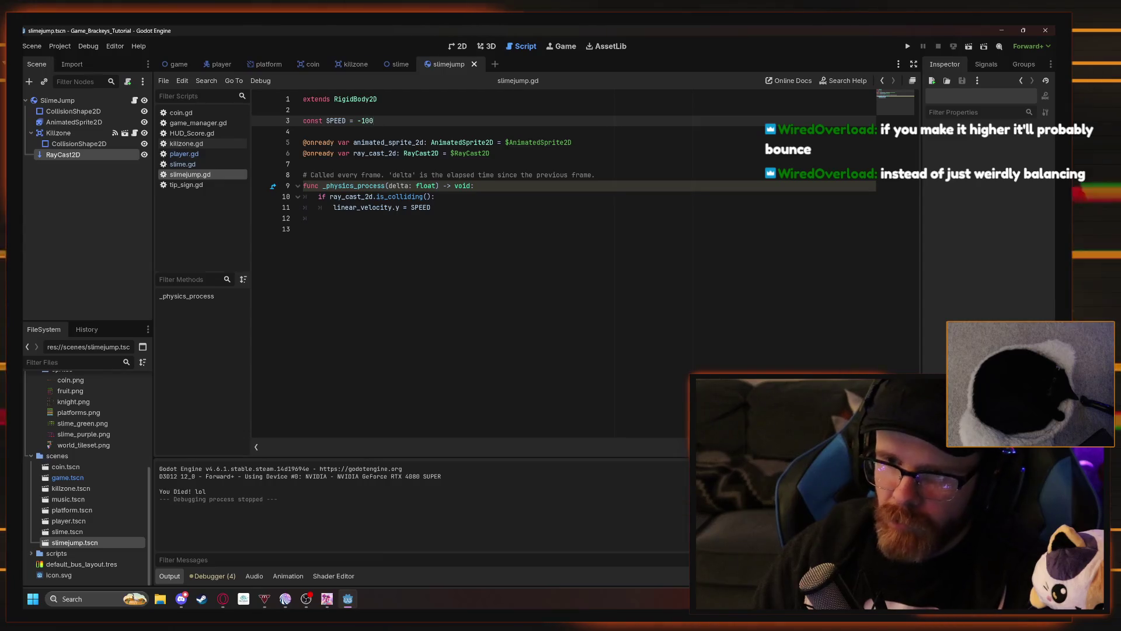
{"action": "key", "text": "F5"}
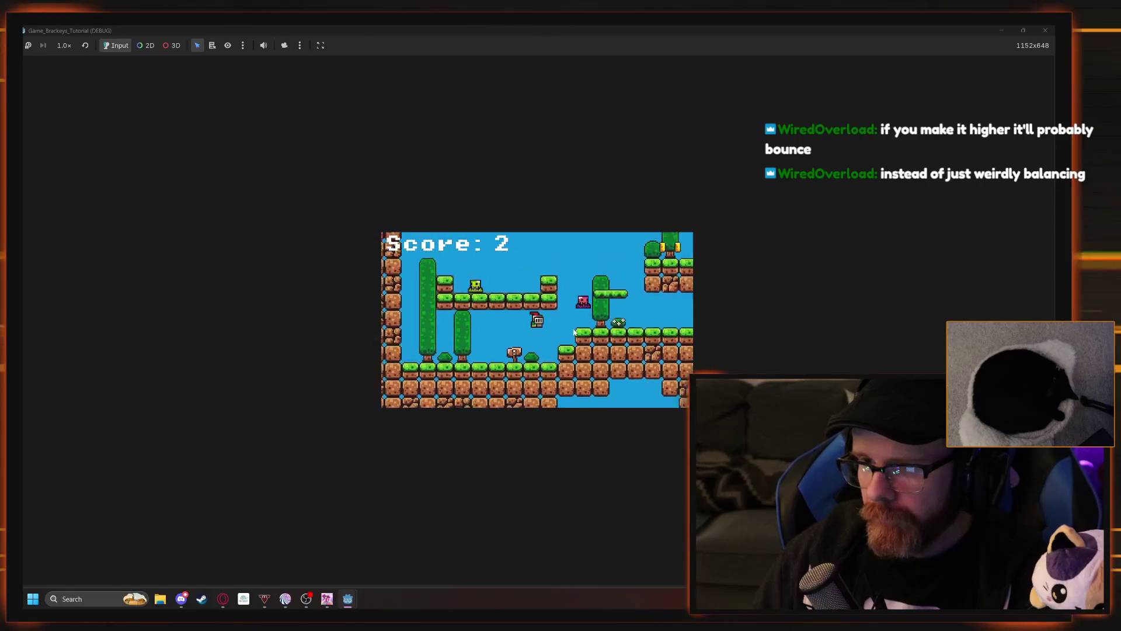
- Move the knight onto the grass platform, jump, then close the game window
{"action": "key", "text": "Right"}
{"action": "key", "text": "space"}
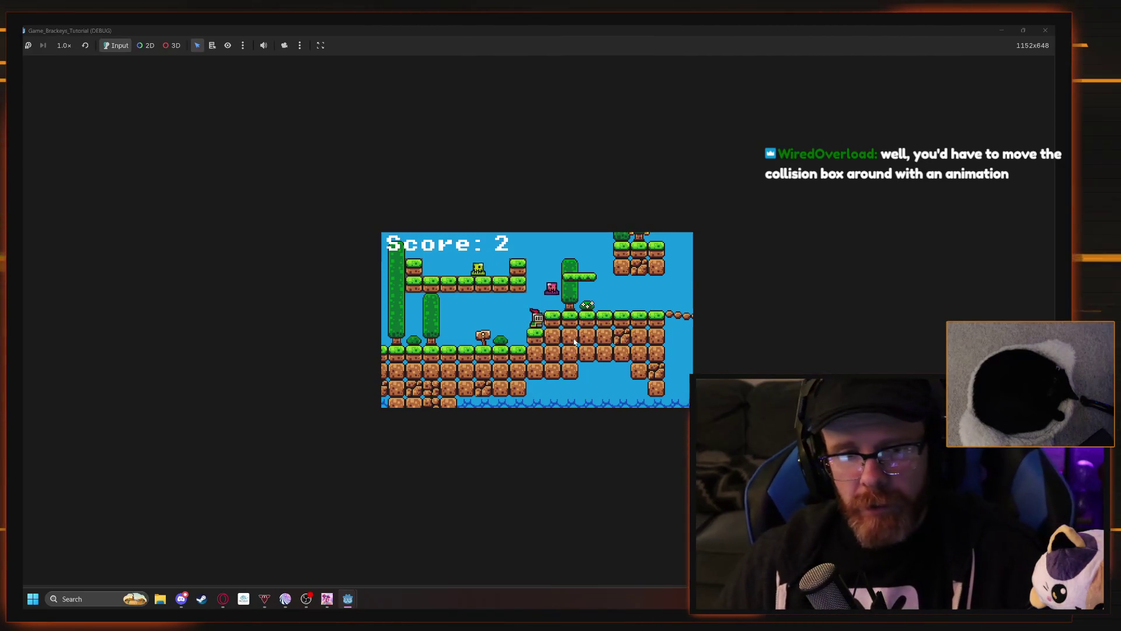
{"action": "key", "text": "space"}
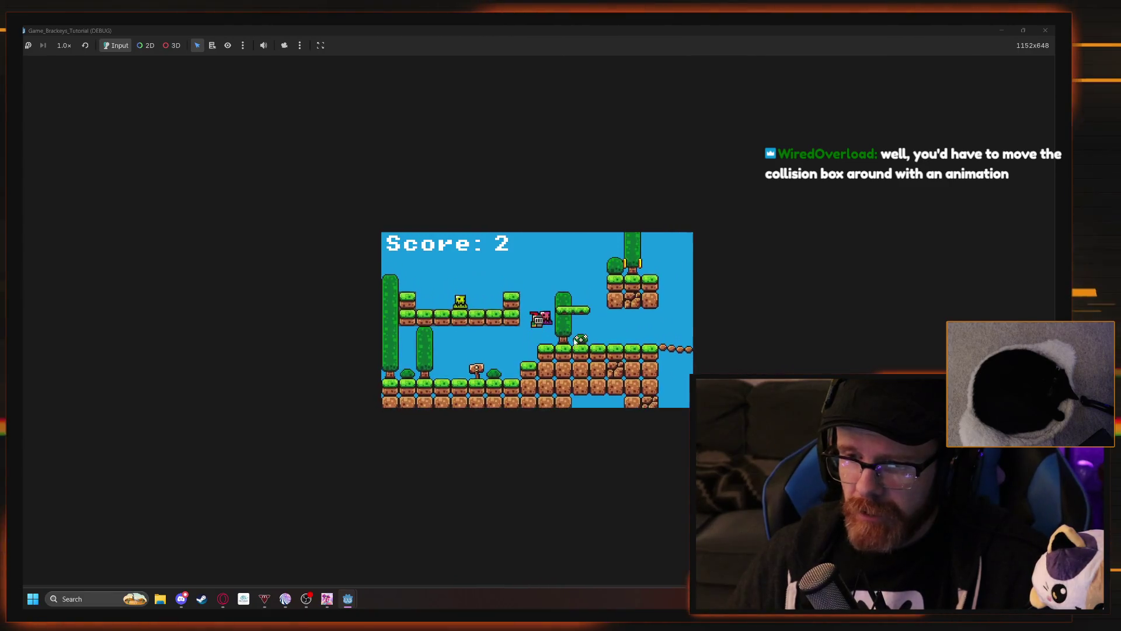
{"action": "left_click", "coordinate": [1046, 31]}
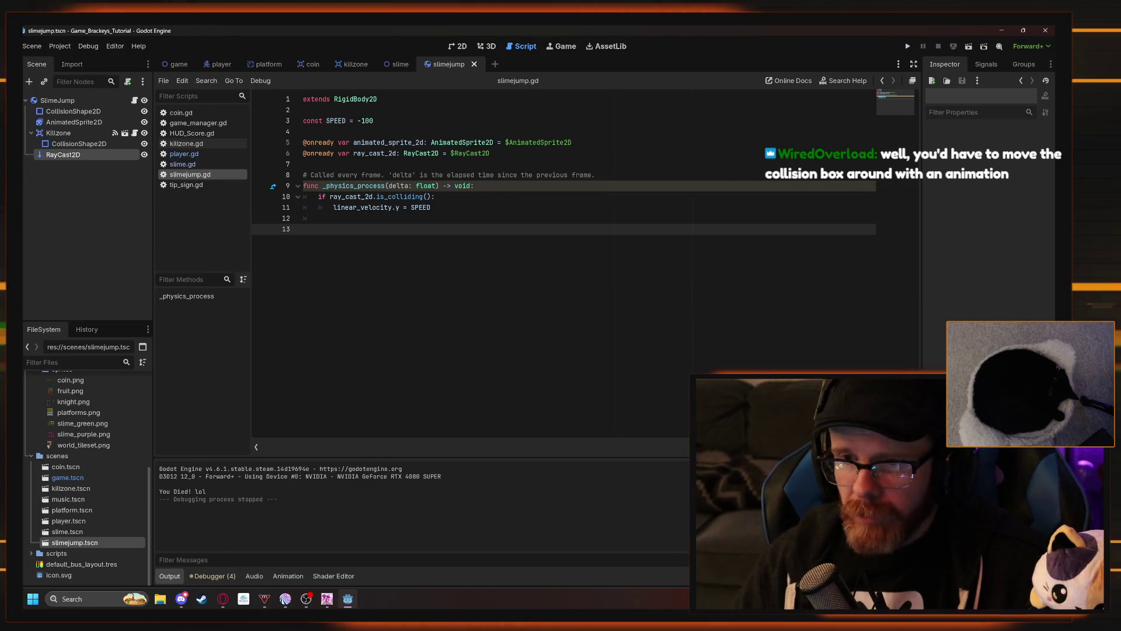
- Extend the RayCast2D target down to y 53 in the 2D view, then run the project
{"action": "left_click", "coordinate": [458, 46]}
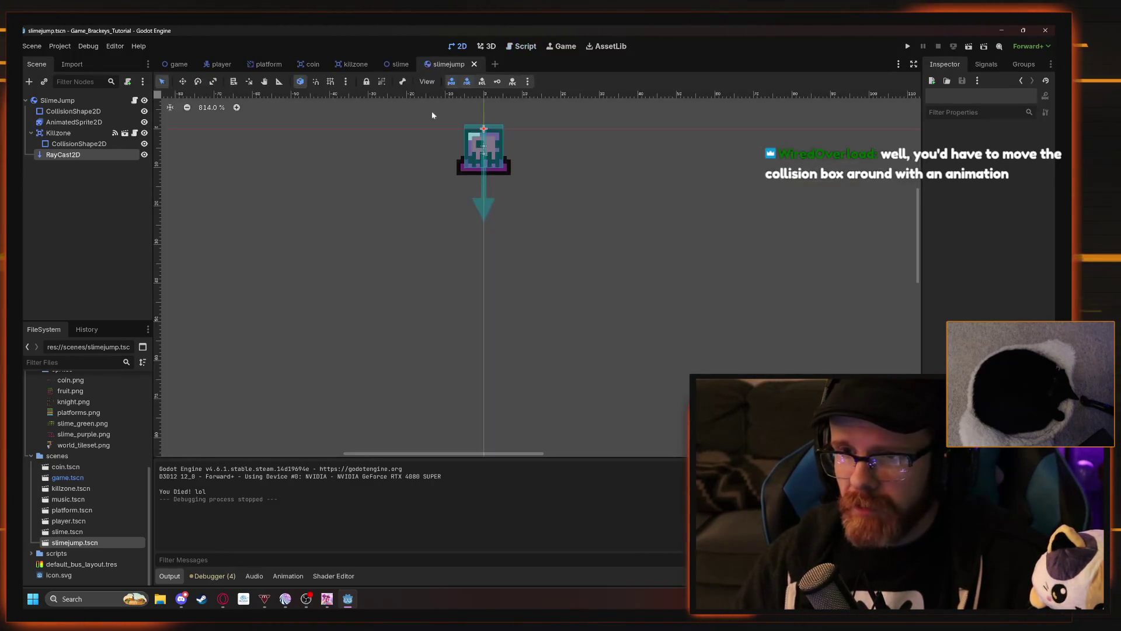
{"action": "left_click", "coordinate": [111, 154]}
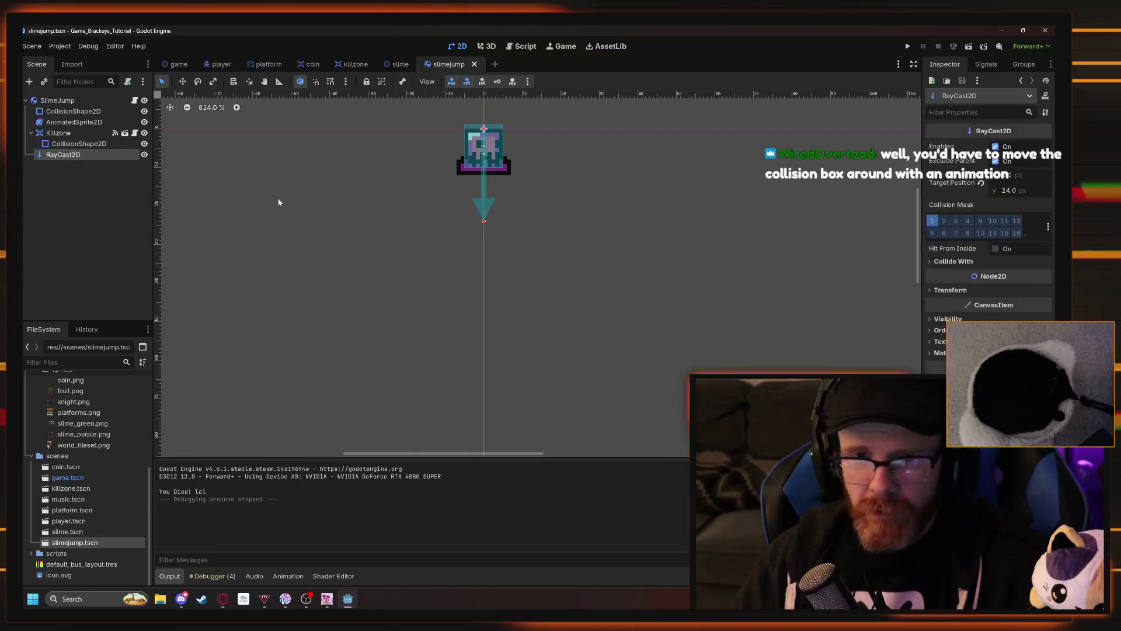
{"action": "left_click_drag", "start_coordinate": [484, 221], "coordinate": [485, 327]}
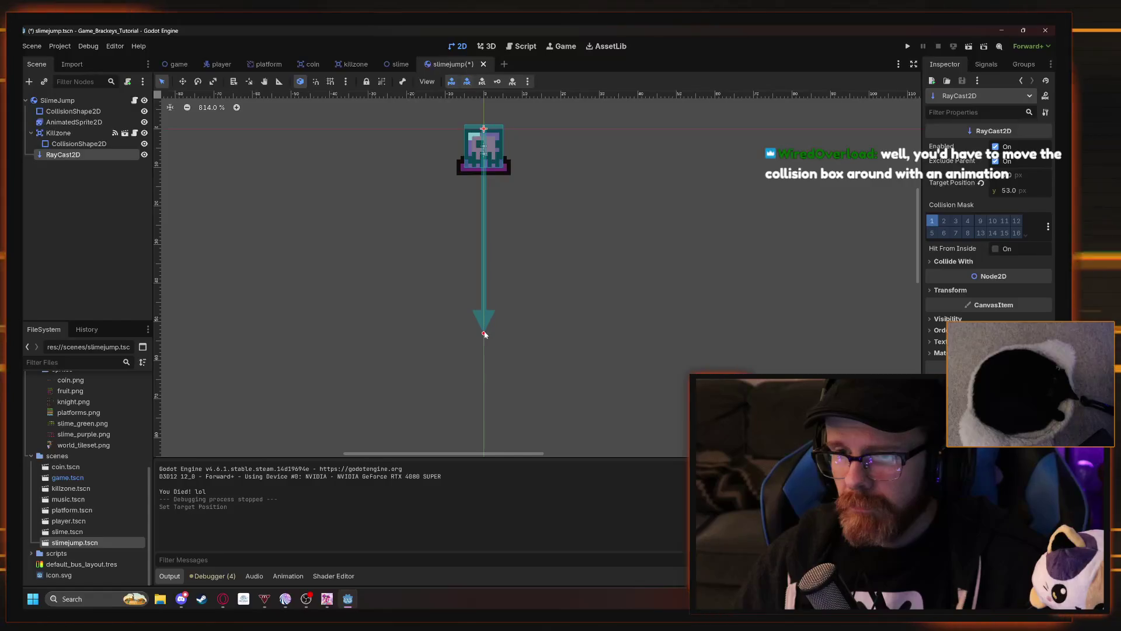
{"action": "left_click", "coordinate": [571, 299]}
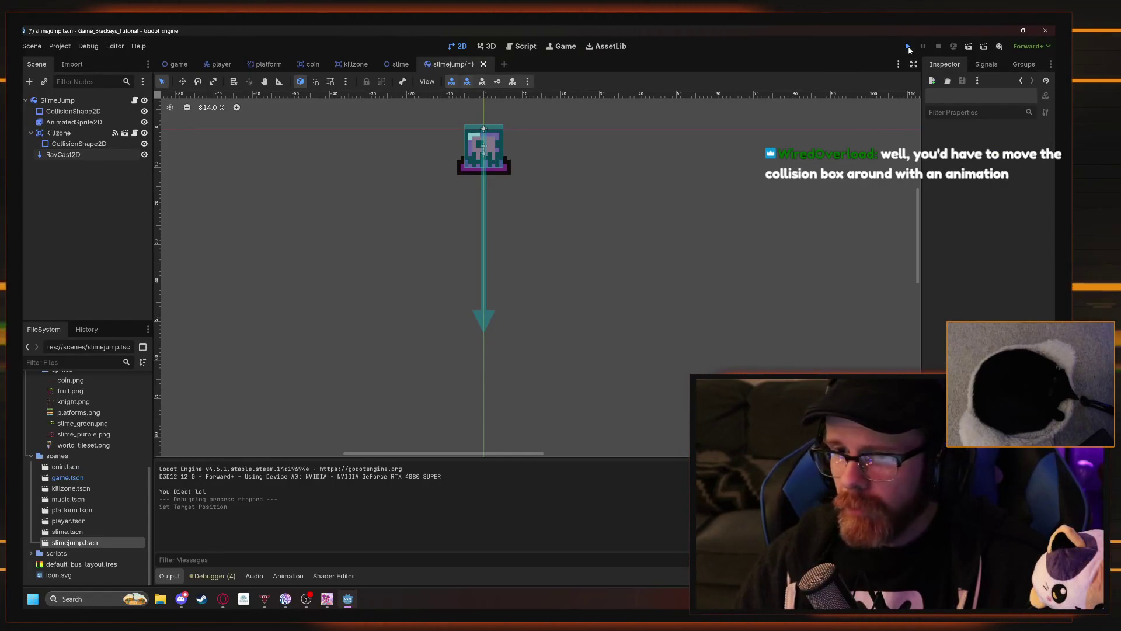
{"action": "left_click", "coordinate": [907, 47]}
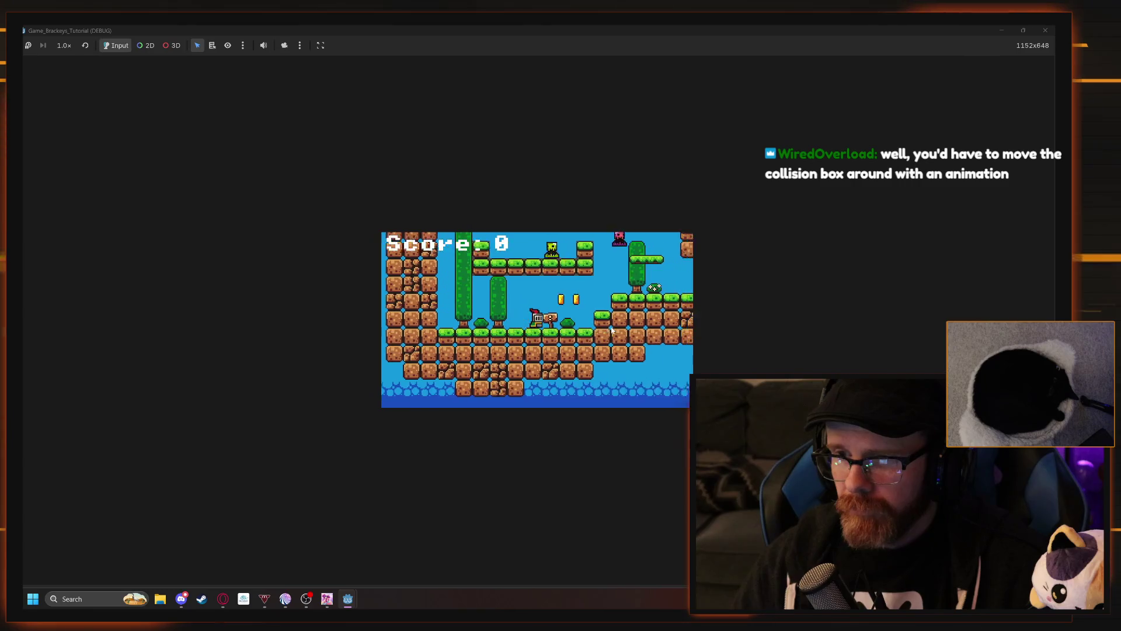
- Move and jump the knight onto the higher platform, collecting the two coins
{"action": "key", "text": "Right"}
{"action": "key", "text": "space"}
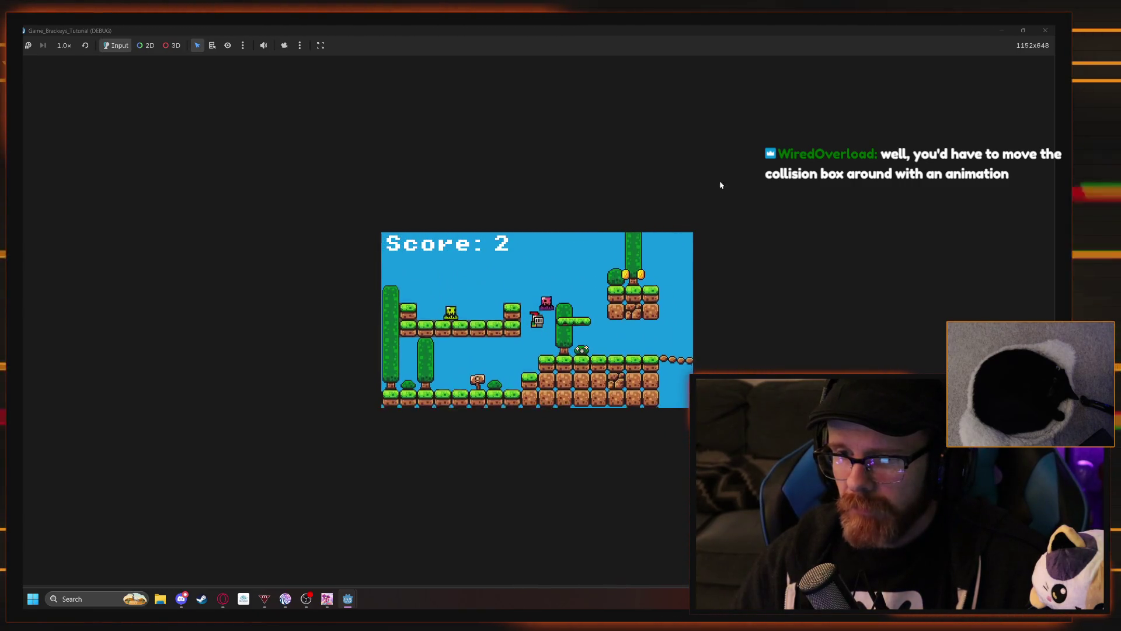
{"action": "key", "text": "Left"}
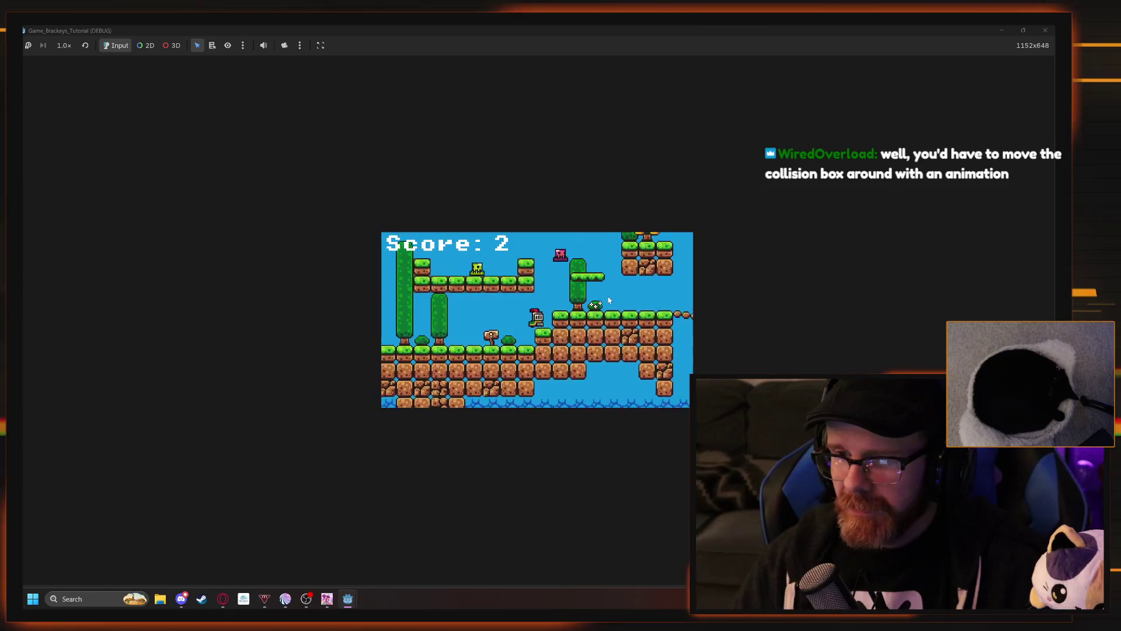
{"action": "key", "text": "Right"}
{"action": "key", "text": "space"}
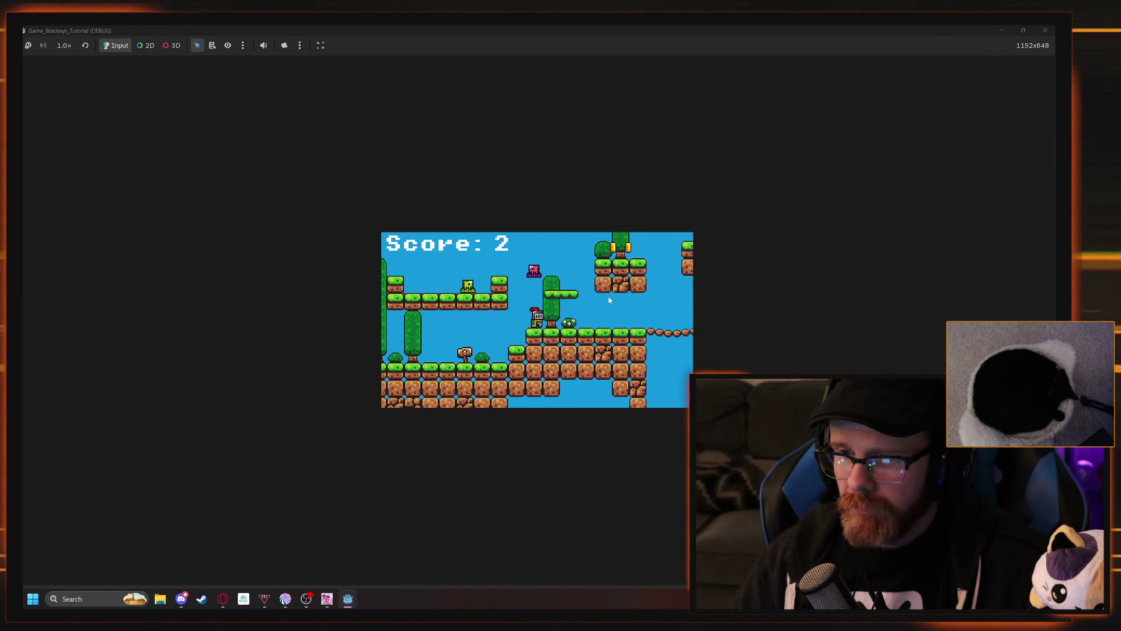
{"action": "key", "text": "Left"}
{"action": "key", "text": "Right"}
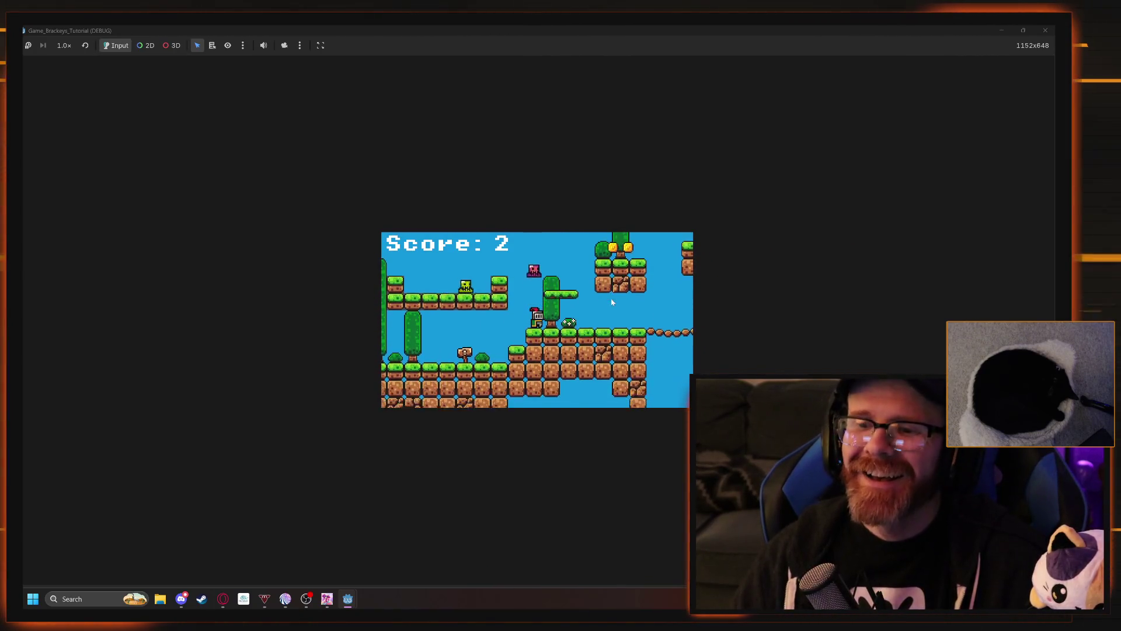
- Jump the knight a few more times, then stop the running game with F8
{"action": "key", "text": "space"}
{"action": "key", "text": "Left"}
{"action": "key", "text": "space"}
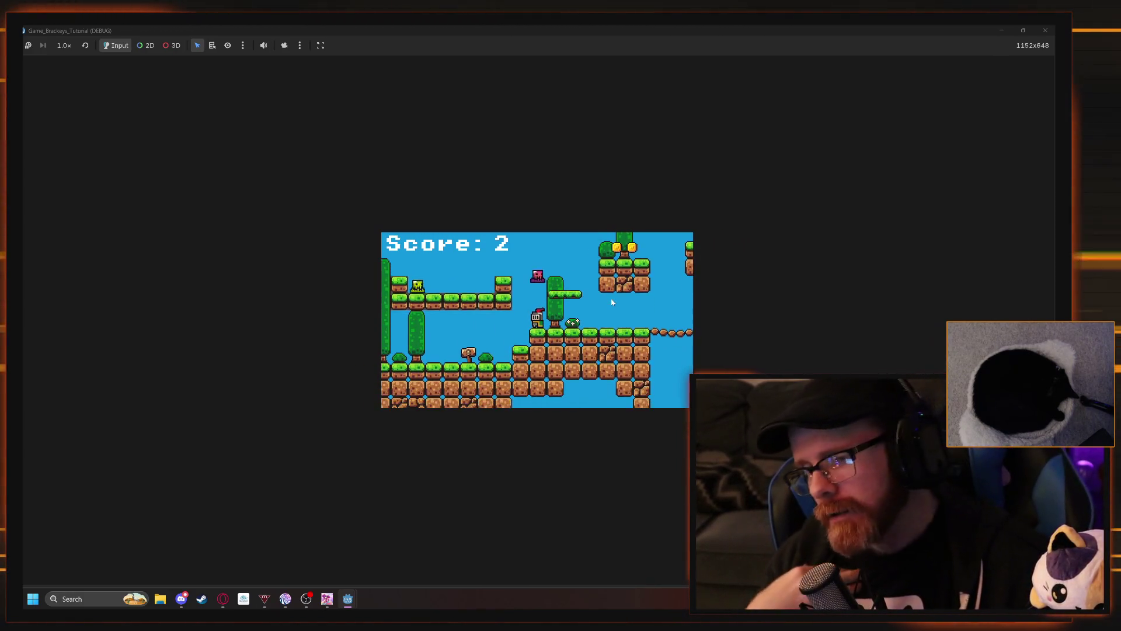
{"action": "key", "text": "space"}
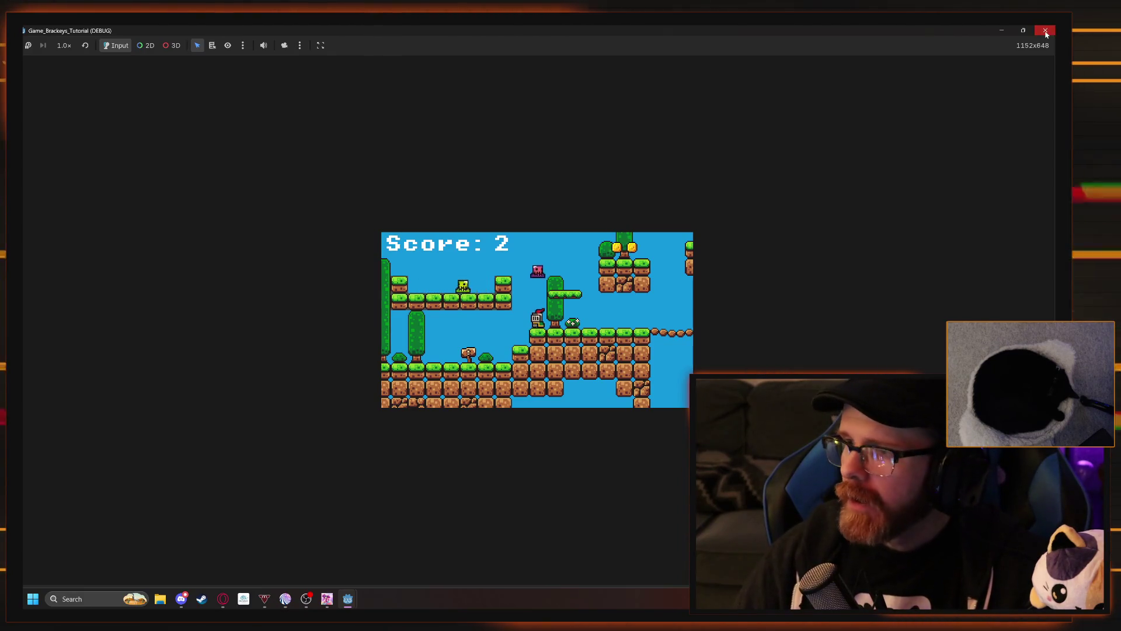
{"action": "key", "text": "F8"}
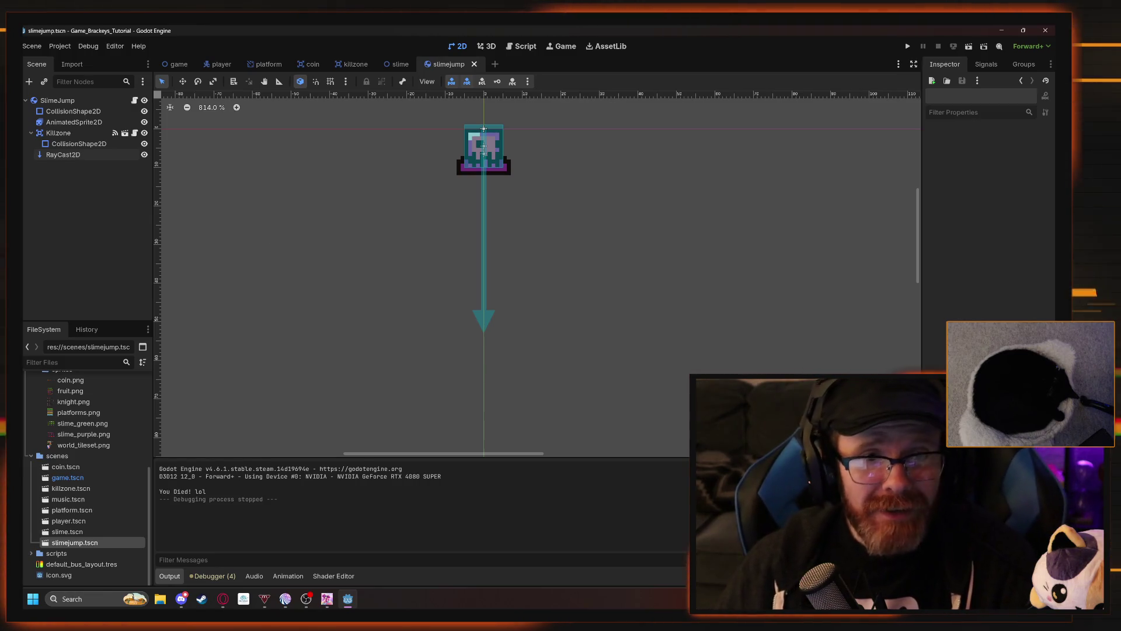
- Cancel the file dialog and recentre the 2D view on the slime
{"action": "key", "text": "alt+Tab"}
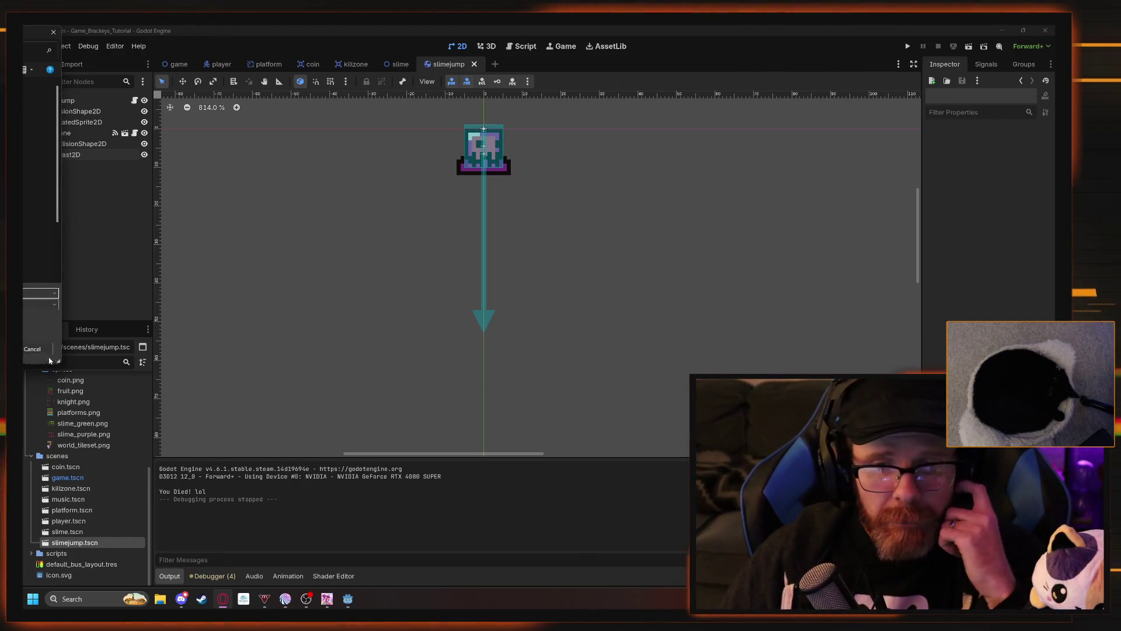
{"action": "left_click", "coordinate": [33, 349]}
{"action": "scroll", "coordinate": [336, 290], "scroll_direction": "down", "scroll_amount": 2}
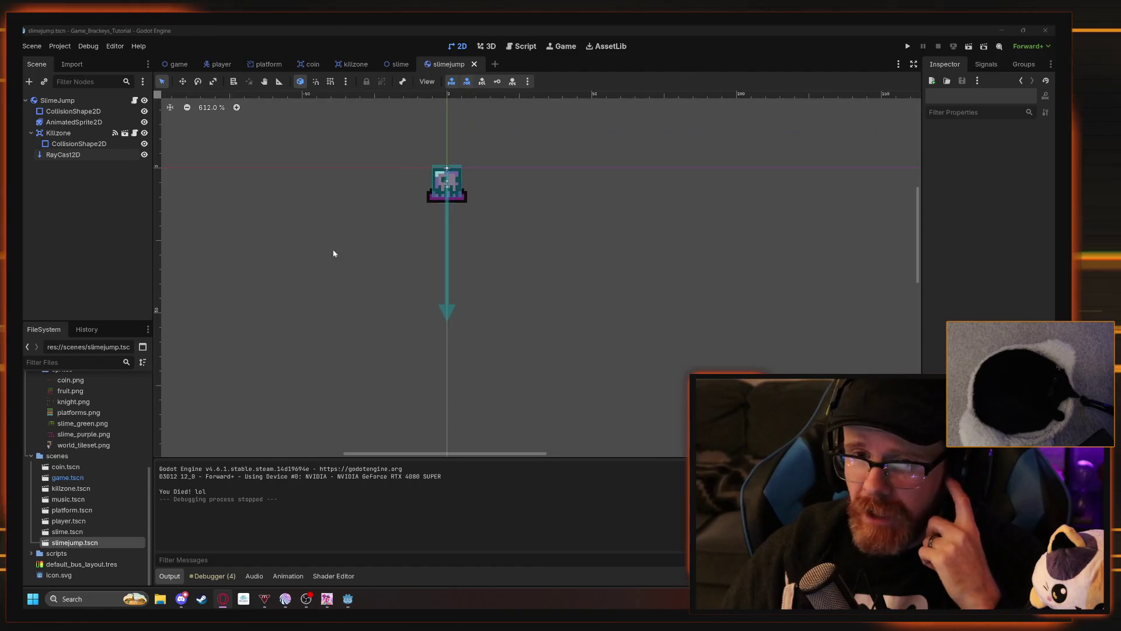
{"action": "left_click_drag", "start_coordinate": [333, 250], "coordinate": [411, 366]}
- Close the slimejump, slime, killzone, coin, platform and player scene tabs
{"action": "left_click", "coordinate": [475, 64]}
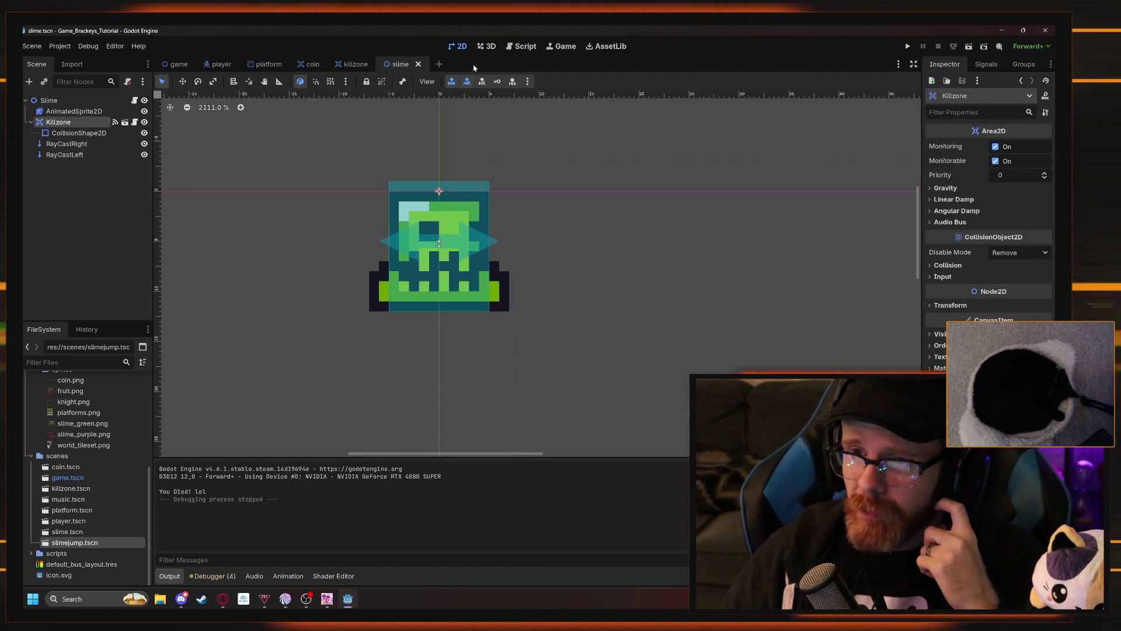
{"action": "left_click", "coordinate": [418, 65]}
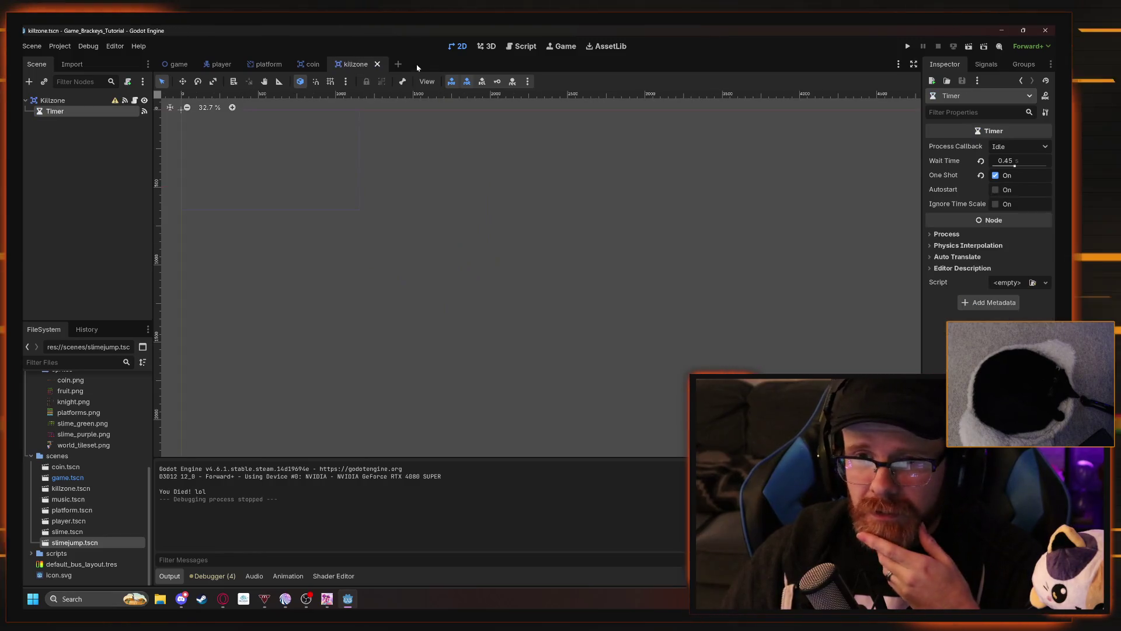
{"action": "left_click", "coordinate": [376, 65]}
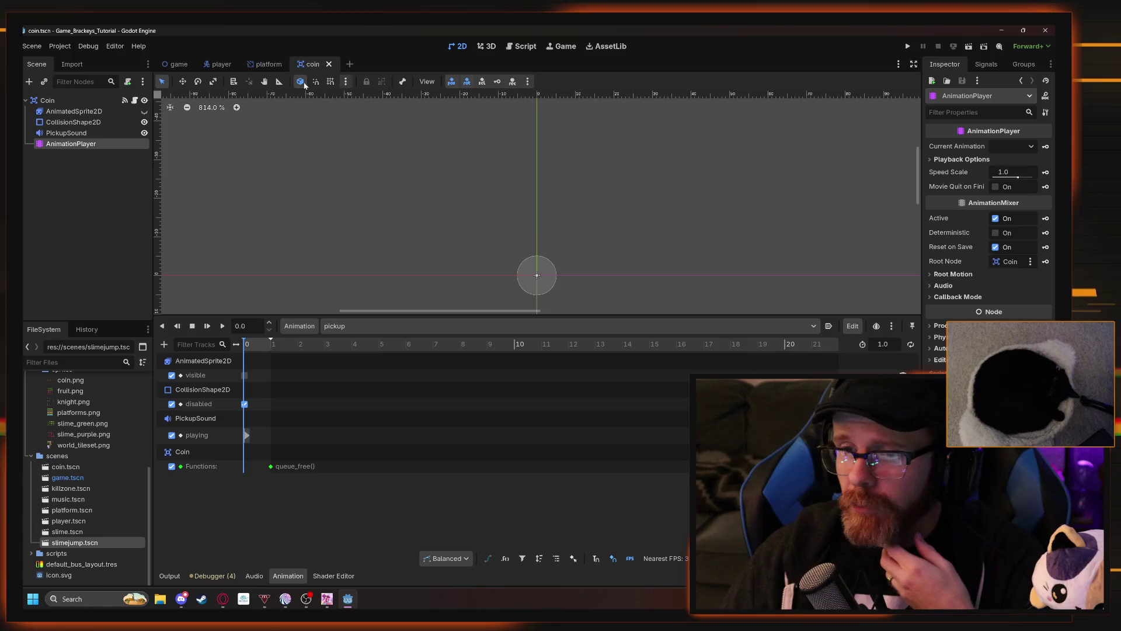
{"action": "left_click", "coordinate": [329, 64]}
{"action": "left_click", "coordinate": [292, 65]}
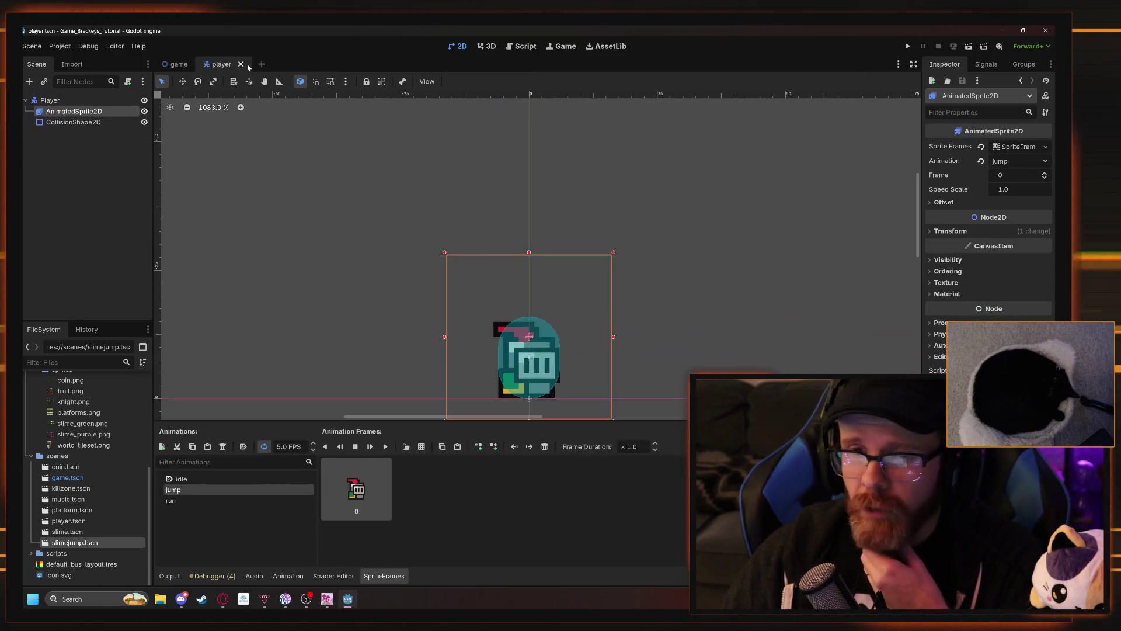
{"action": "left_click", "coordinate": [241, 64]}
{"action": "scroll", "coordinate": [387, 362], "scroll_direction": "down", "scroll_amount": 3}
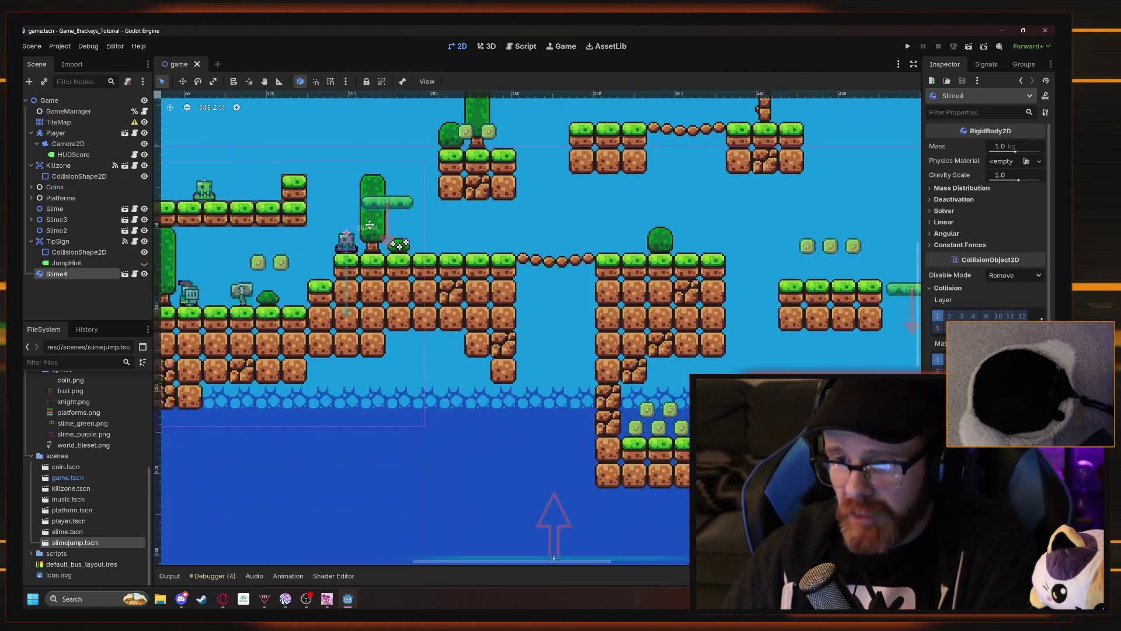
{"action": "scroll", "coordinate": [401, 340], "scroll_direction": "up", "scroll_amount": 5}
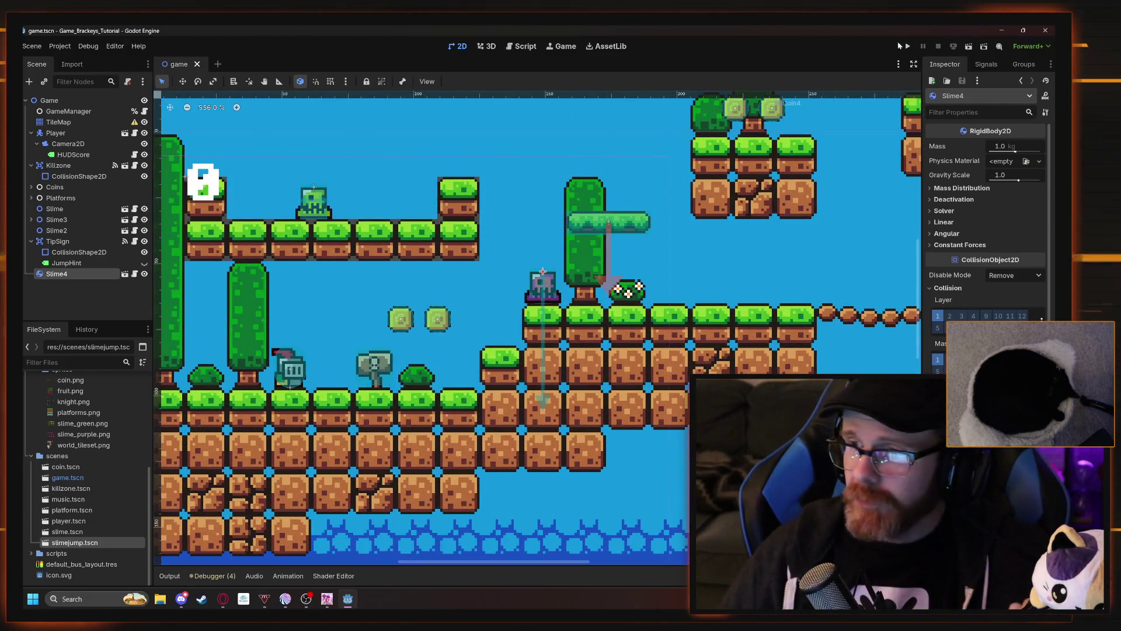
{"action": "left_click", "coordinate": [907, 48]}
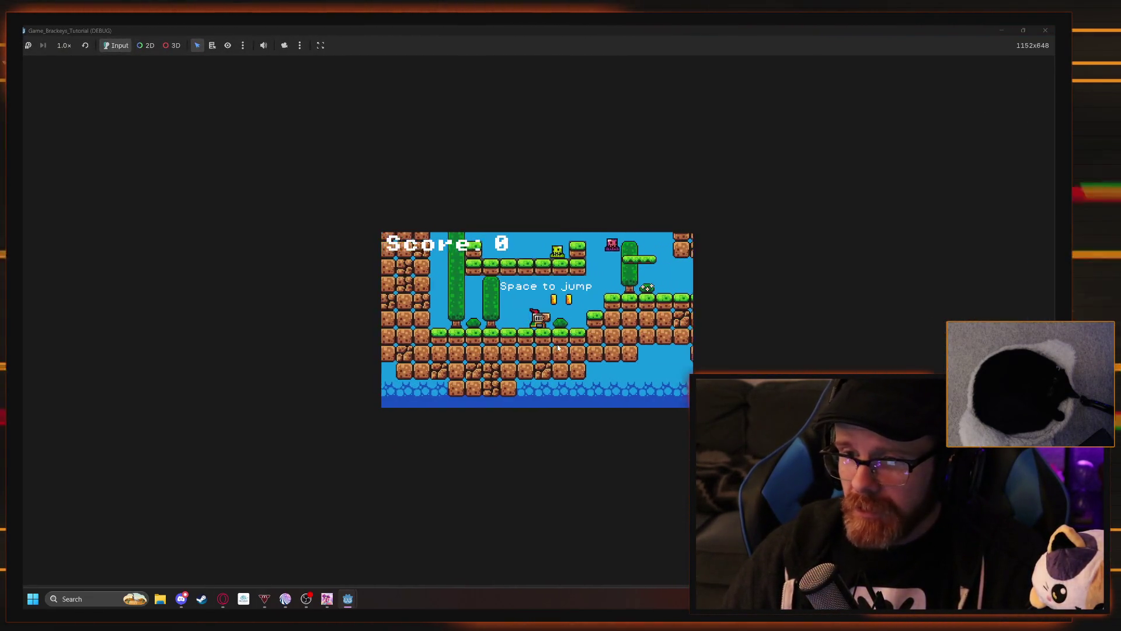
{"action": "key", "text": "Left"}
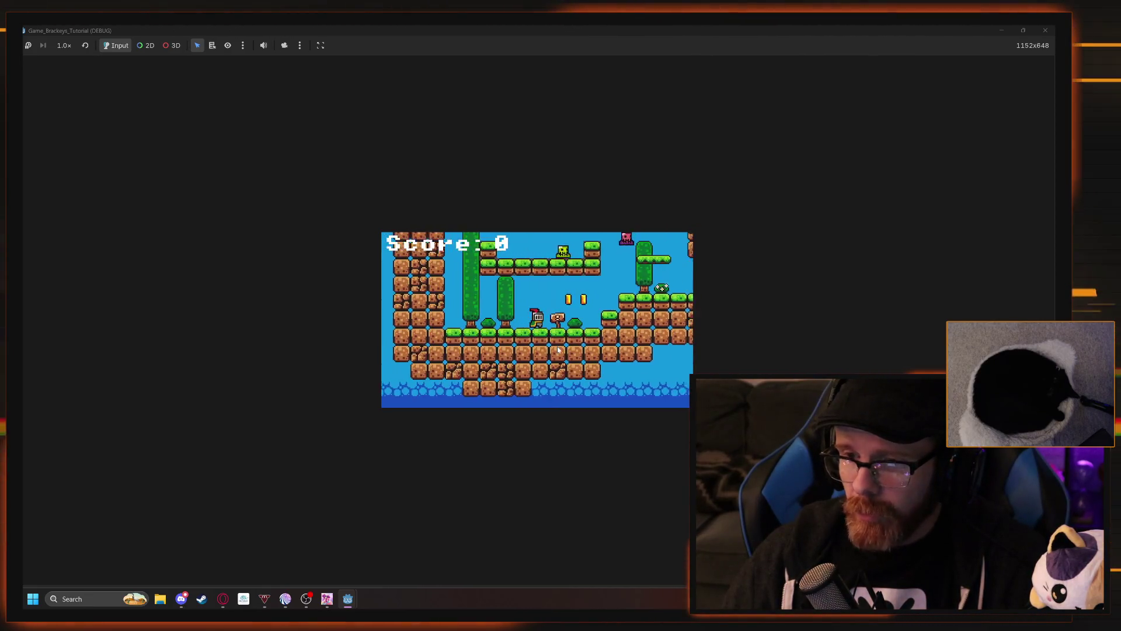
{"action": "key", "text": "Right"}
{"action": "key", "text": "Left"}
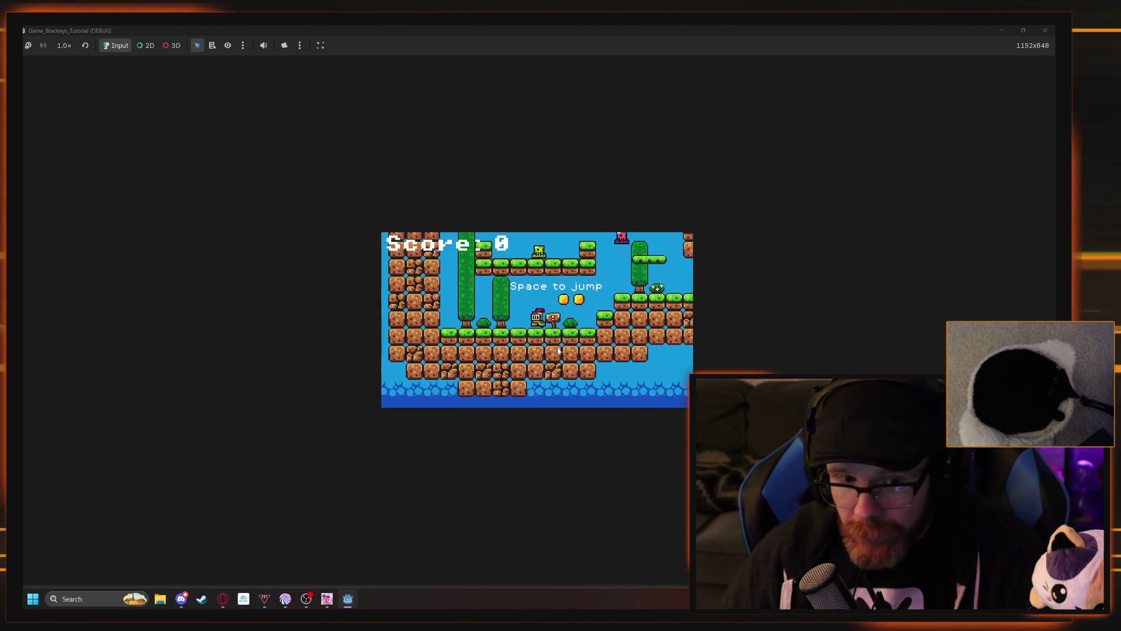
{"action": "key", "text": "Right"}
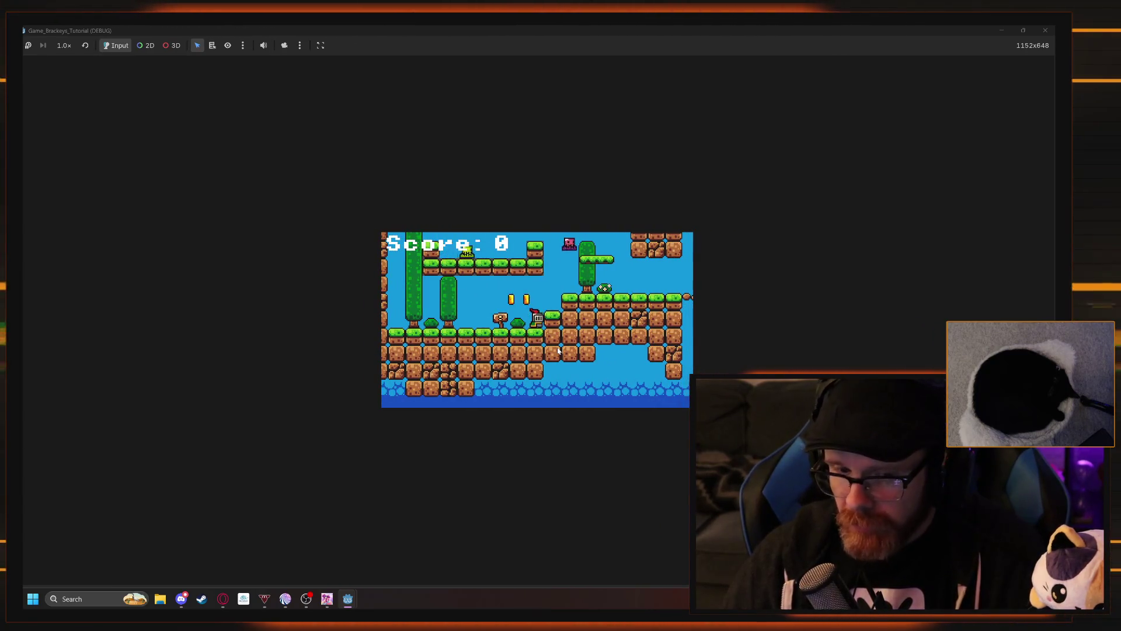
{"action": "key", "text": "F8"}
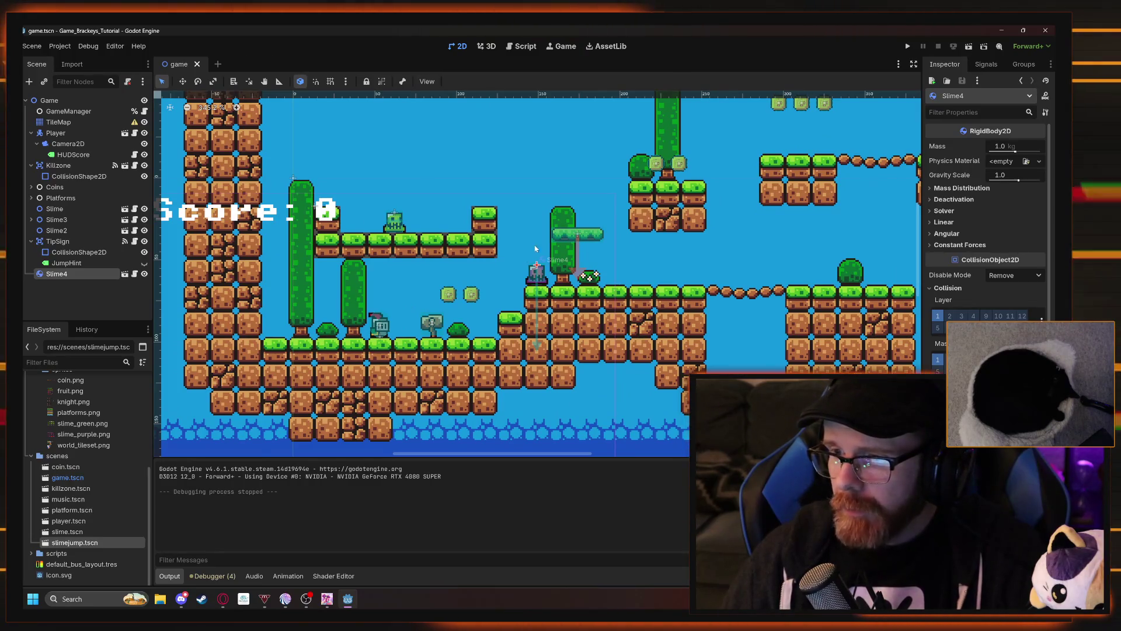
{"action": "scroll", "coordinate": [535, 249], "scroll_direction": "down", "scroll_amount": 4}
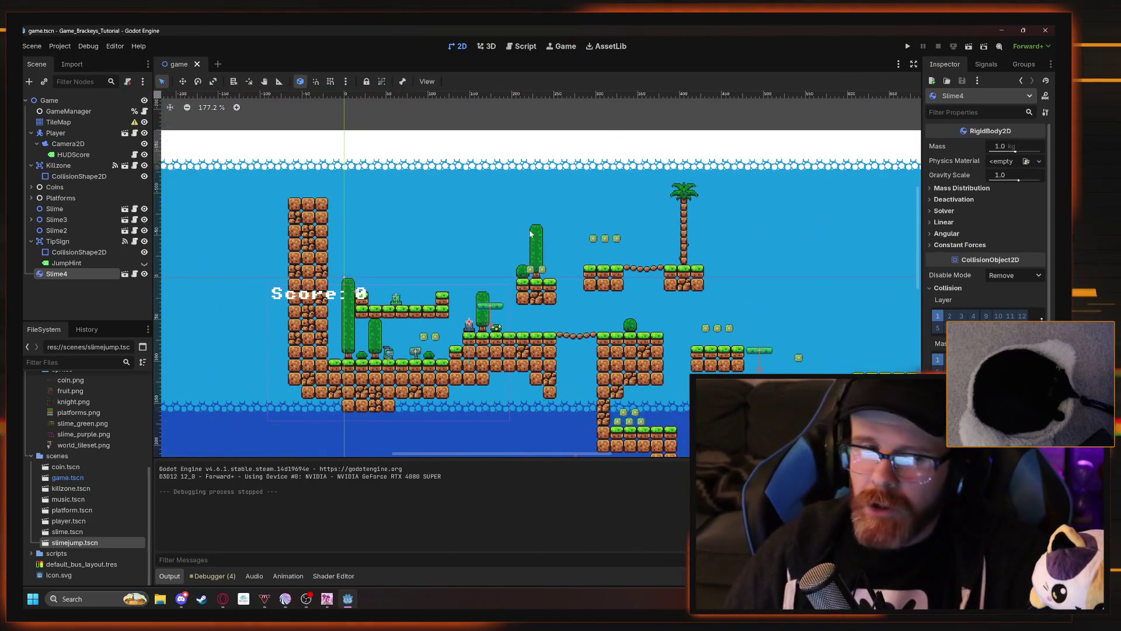
{"action": "left_click_drag", "start_coordinate": [531, 233], "coordinate": [589, 261]}
{"action": "left_click_drag", "start_coordinate": [662, 223], "coordinate": [499, 144]}
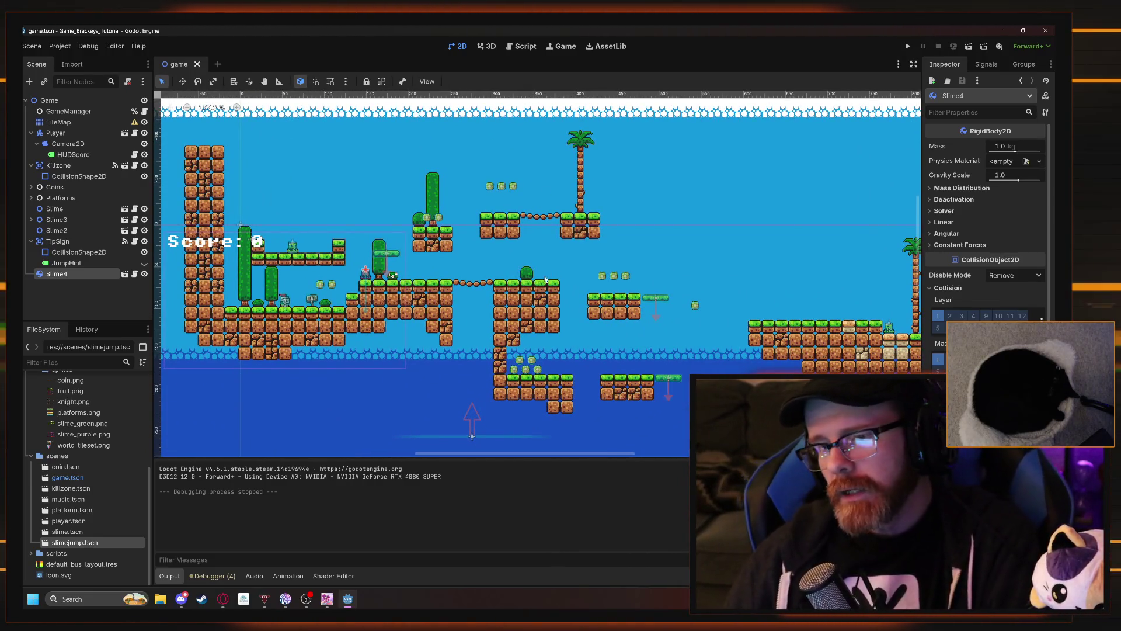